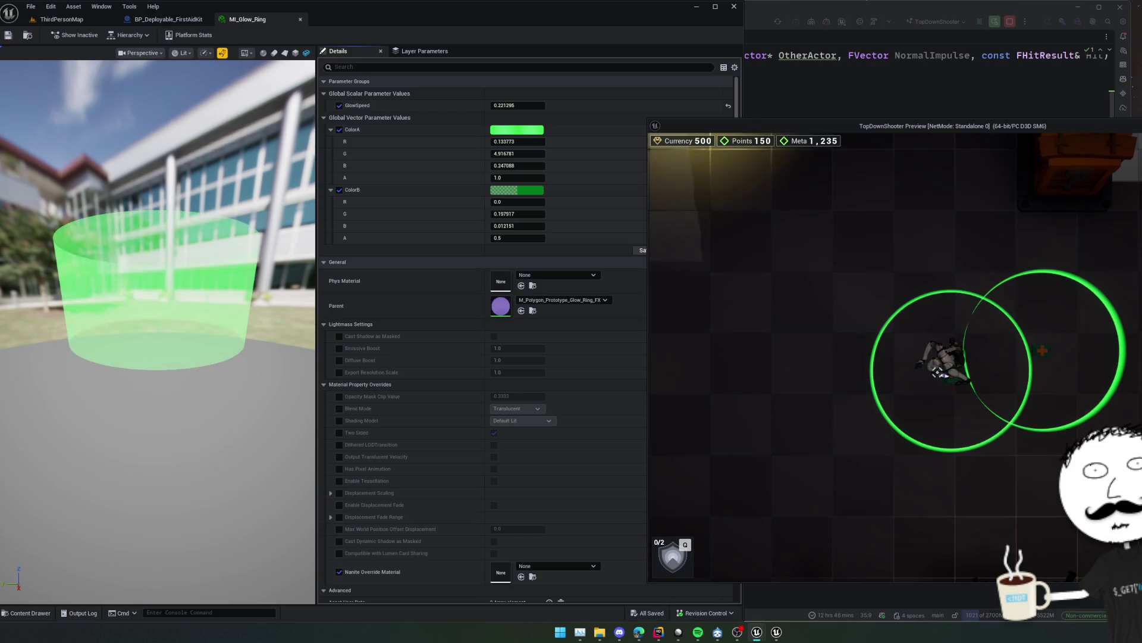
# Stop the Play-in-Editor preview and go back to the ThirdPersonMap level tab.
pyautogui.press('Escape')
pyautogui.click(62, 19)
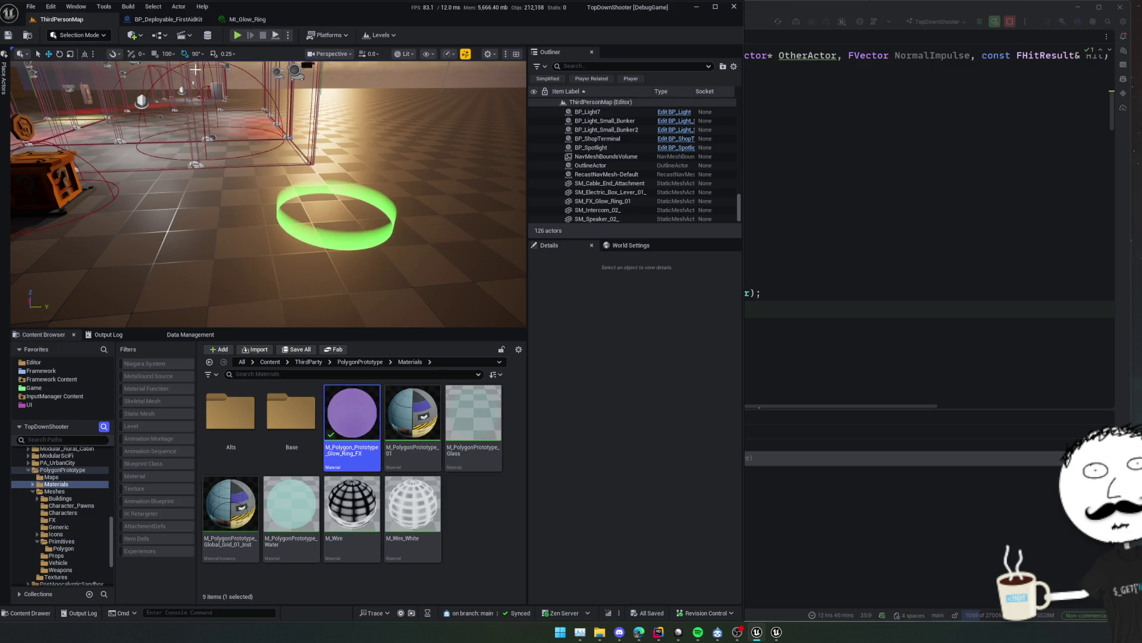
# Fly the camera down to the green glow ring and select SM_FX_Glow_Ring_01.
pyautogui.moveTo(266, 207); pyautogui.dragTo(197, 275)
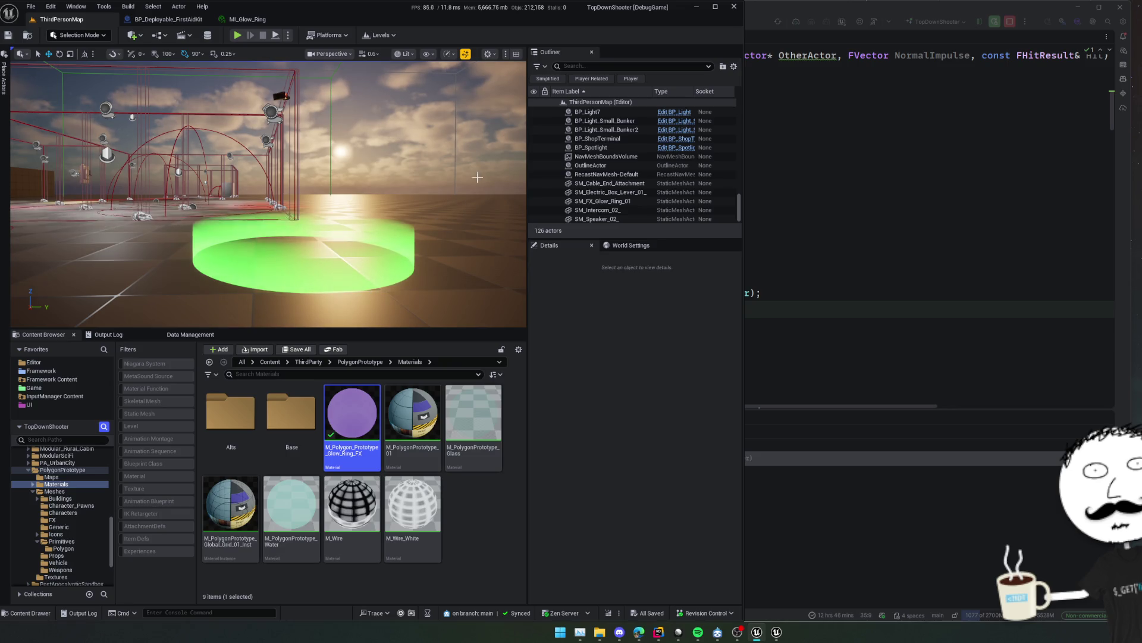
pyautogui.moveTo(447, 217); pyautogui.dragTo(439, 291)
pyautogui.click(310, 241)
pyautogui.moveTo(309, 241)
pyautogui.mouseDown()
pyautogui.moveTo(293, 232)
pyautogui.moveTo(289, 205)
pyautogui.moveTo(271, 235)
pyautogui.moveTo(247, 232)
pyautogui.mouseUp()
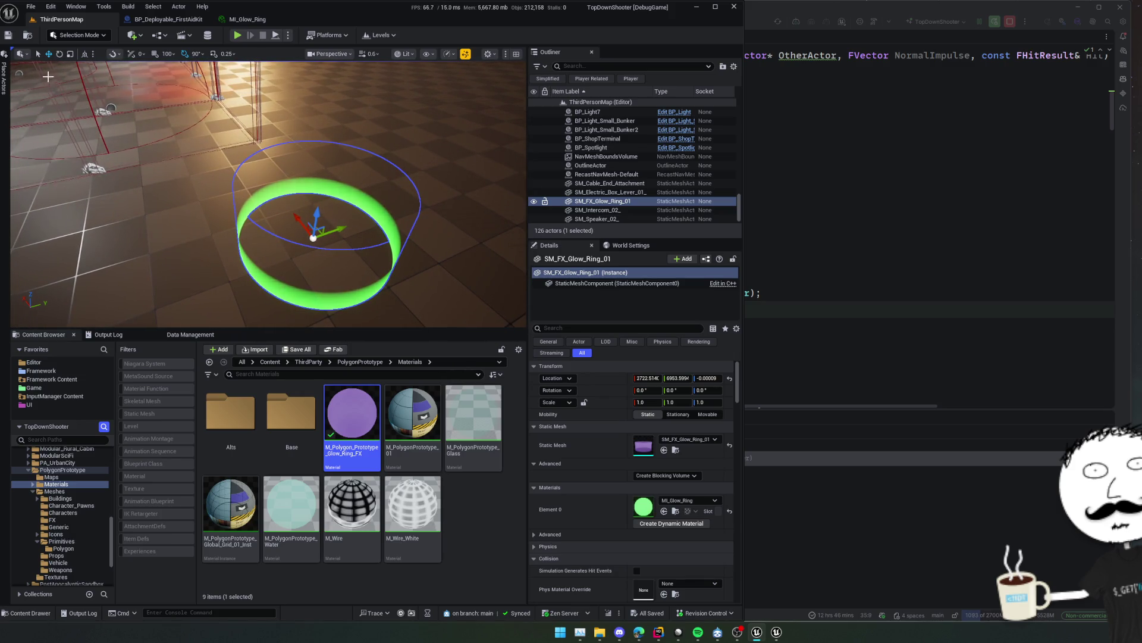
pyautogui.click(78, 34)
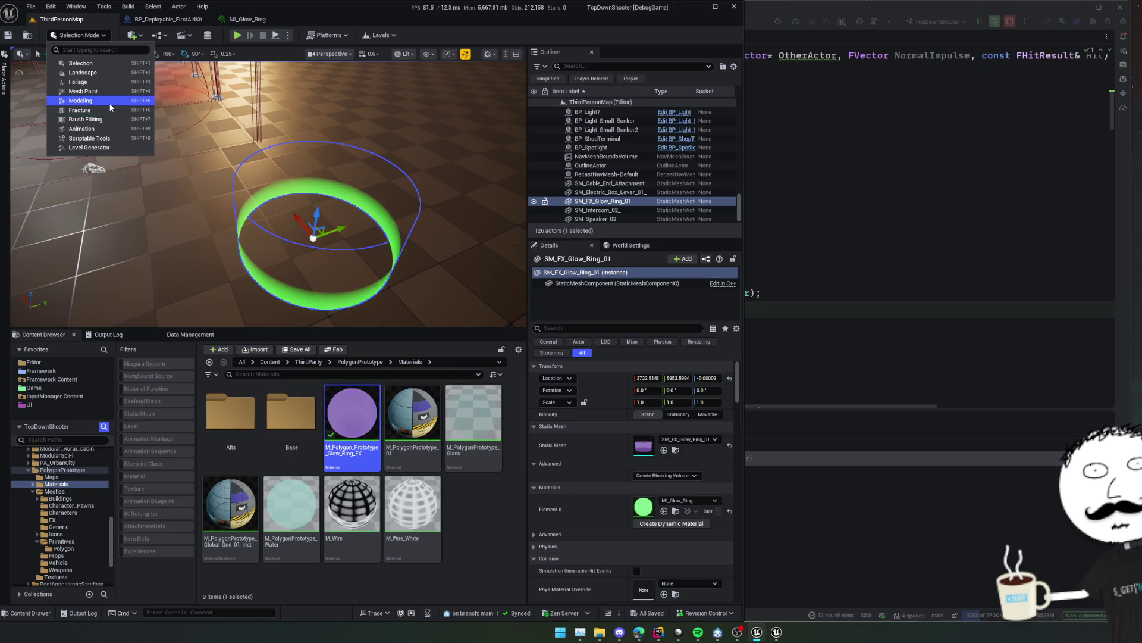
# Switch to Modeling Mode and look through each of its tool categories.
pyautogui.click(83, 100)
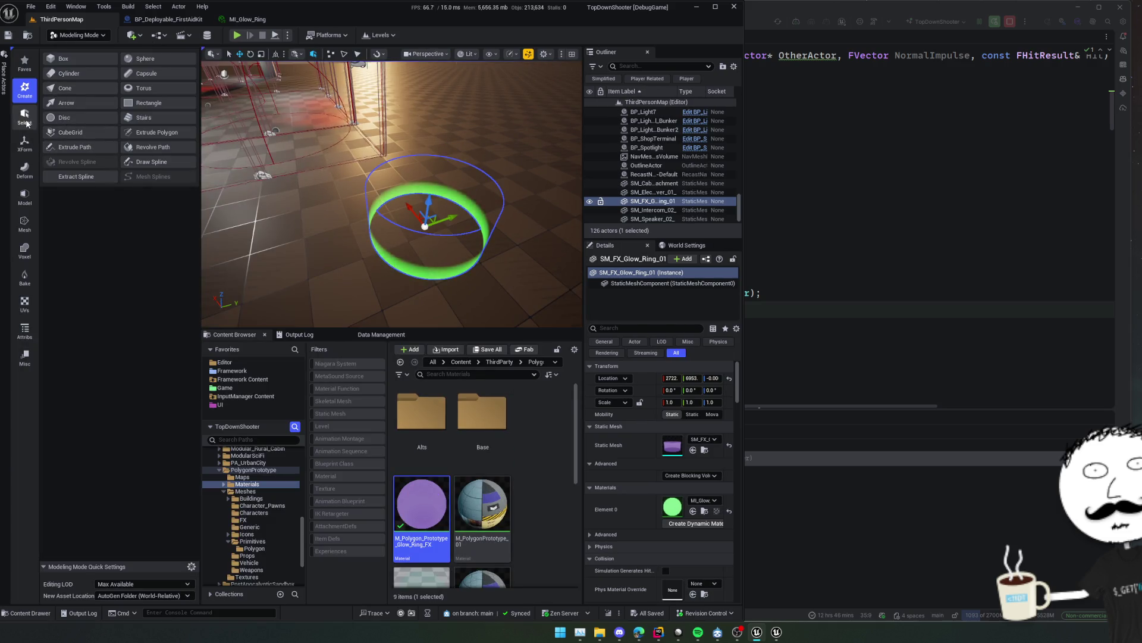
pyautogui.click(25, 197)
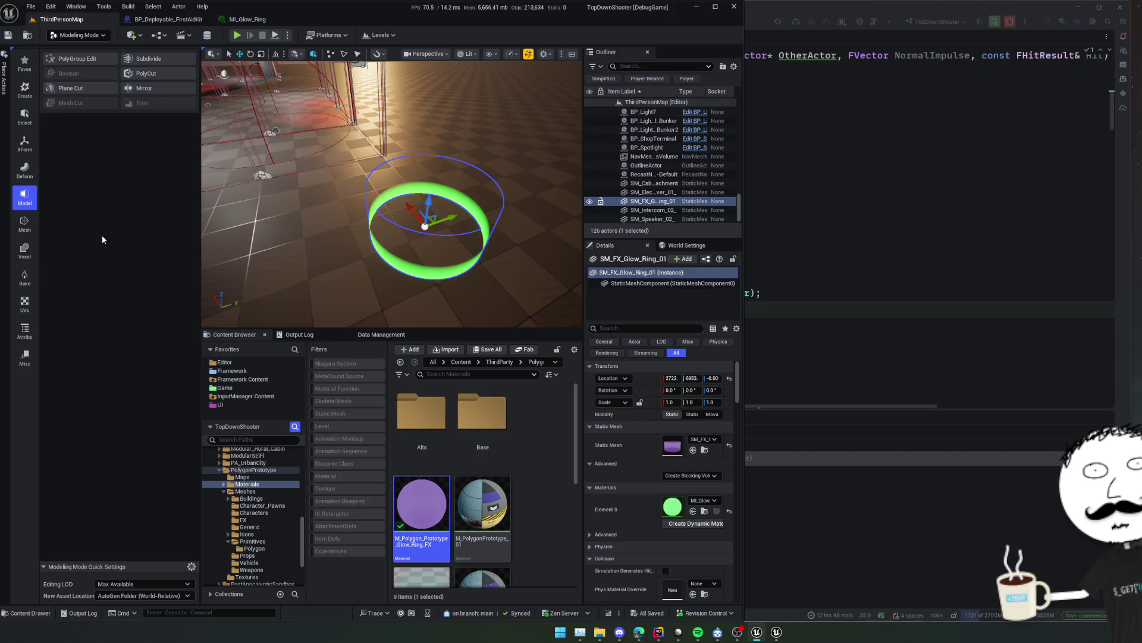
pyautogui.click(20, 224)
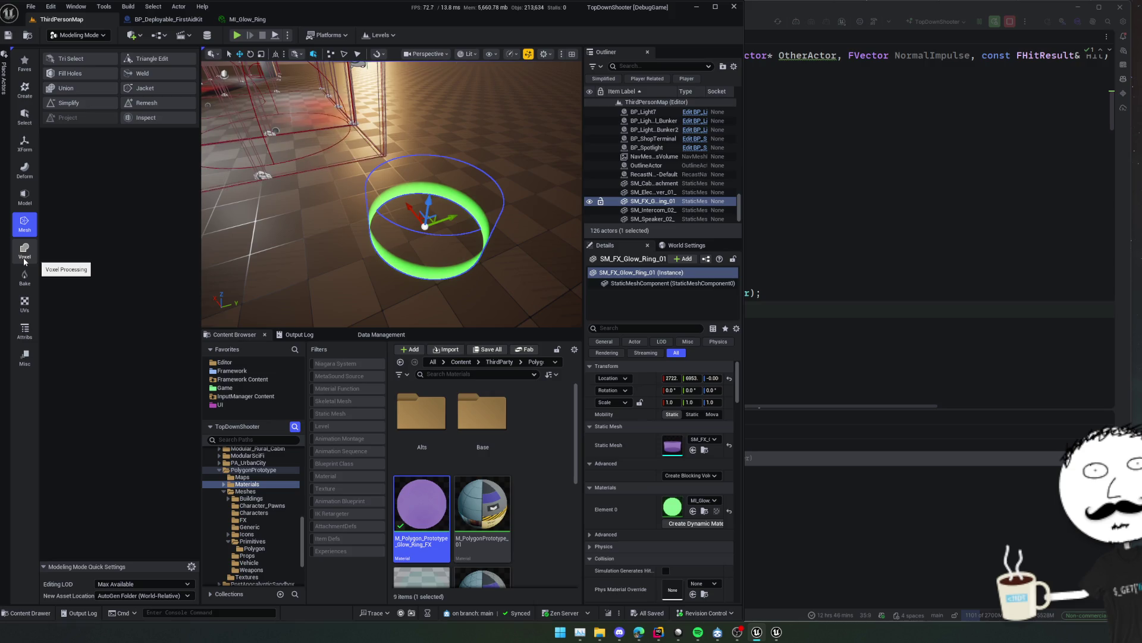
pyautogui.click(23, 260)
pyautogui.click(24, 277)
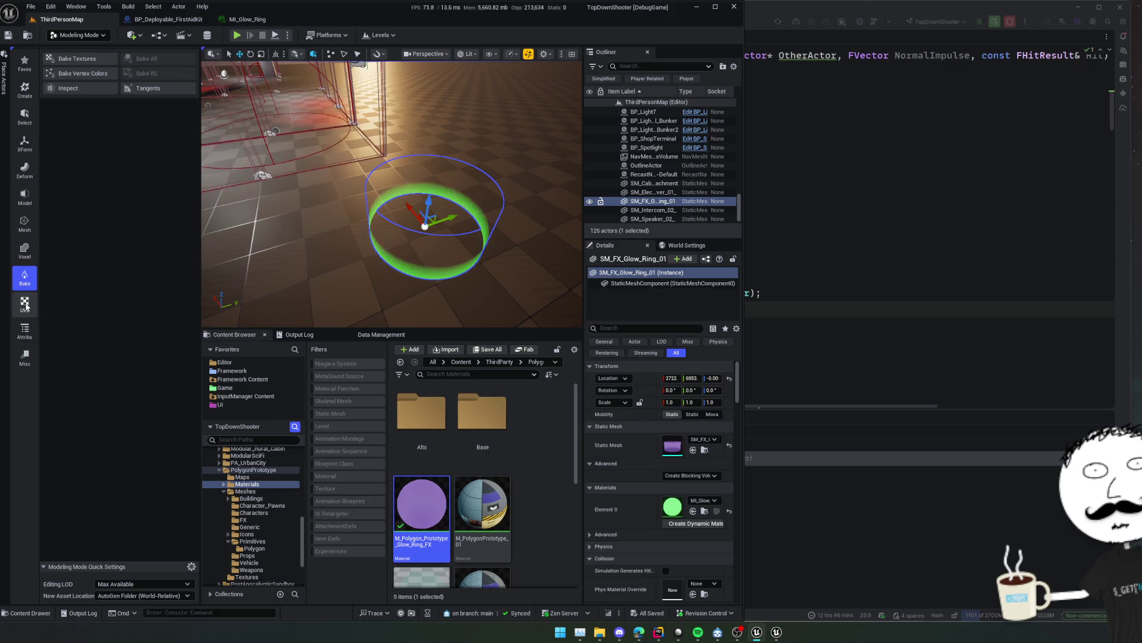
pyautogui.click(27, 306)
pyautogui.click(27, 333)
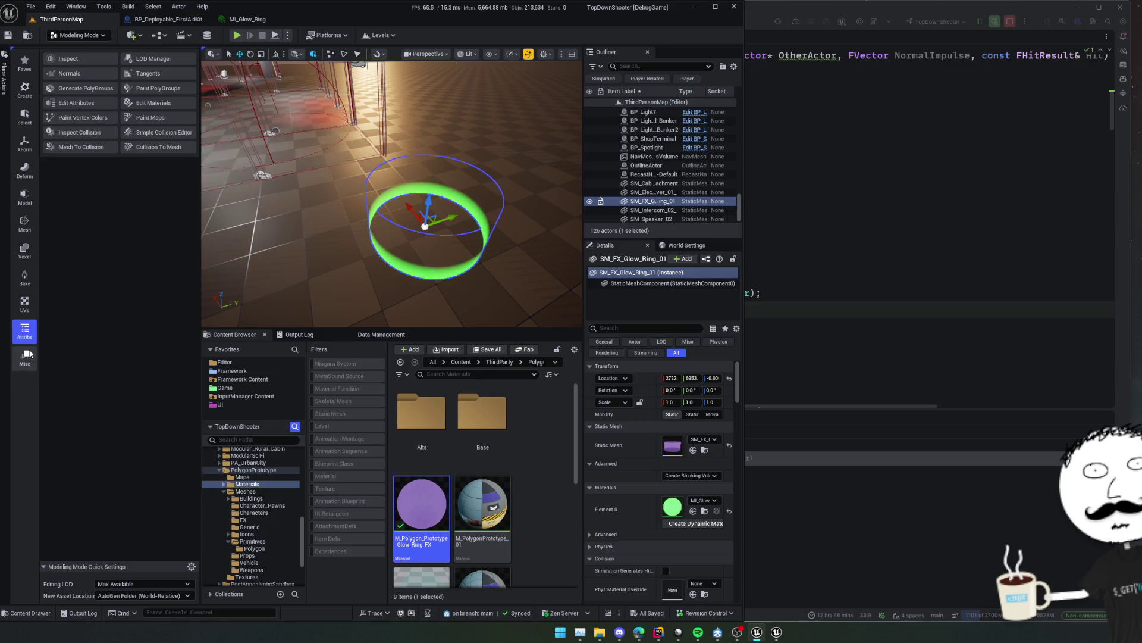
pyautogui.click(25, 89)
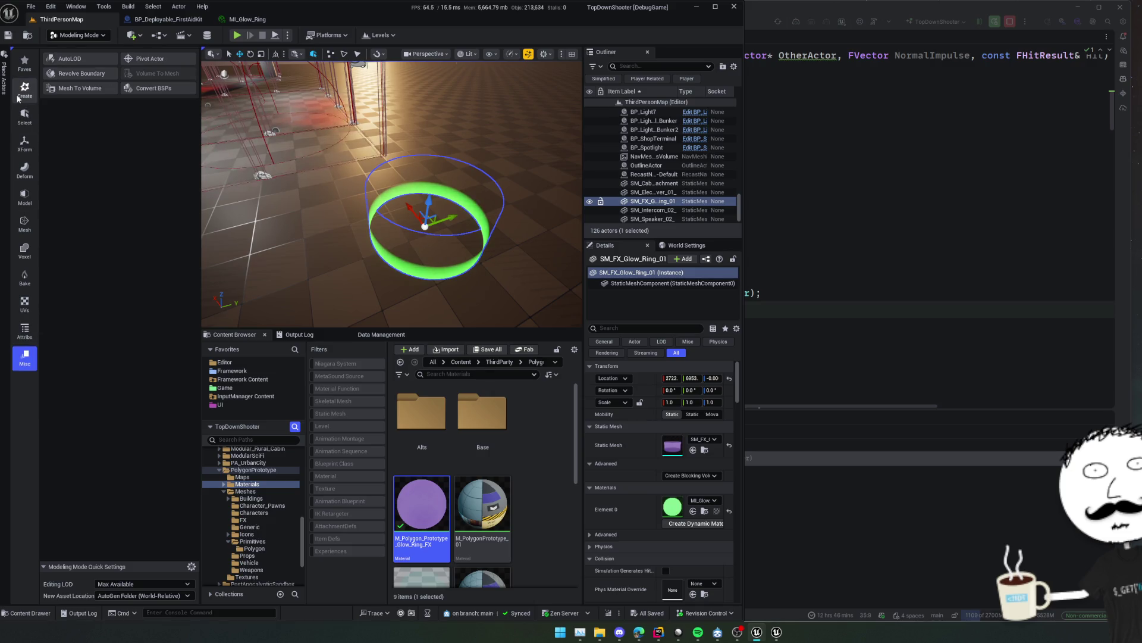
pyautogui.click(25, 117)
pyautogui.click(27, 143)
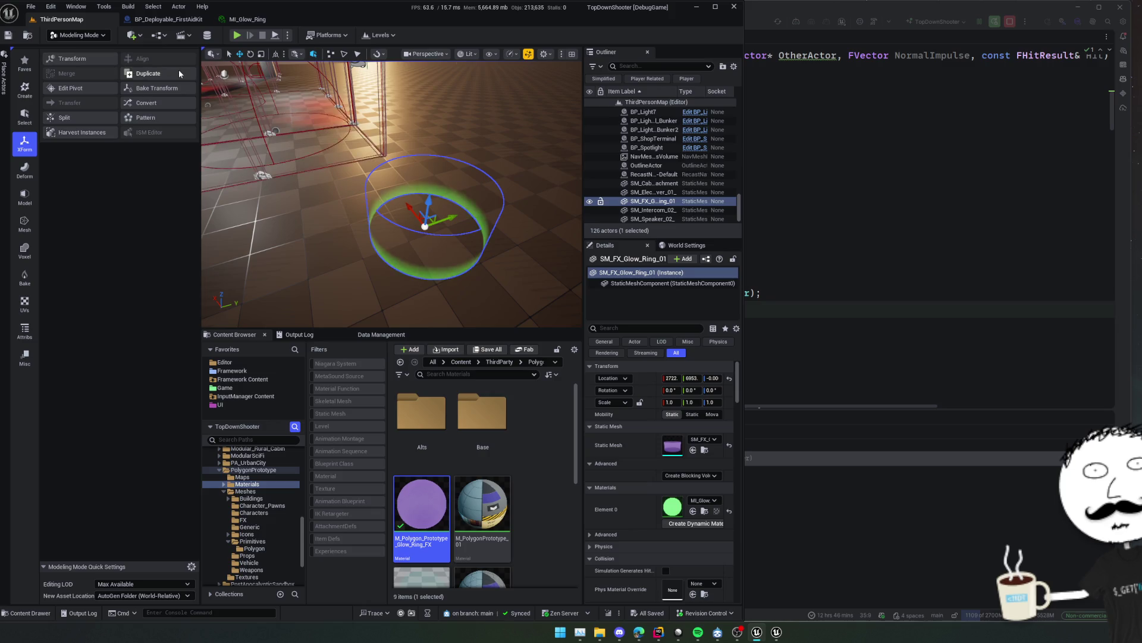
pyautogui.click(25, 173)
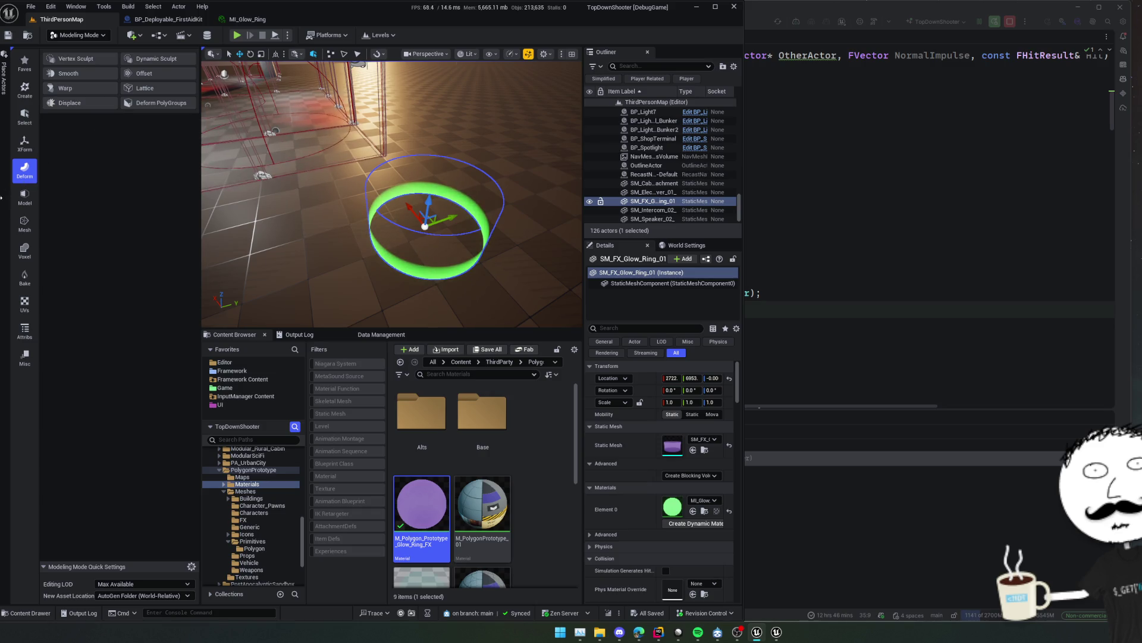
# Revisit several tool categories, then start the Create Disc tool.
pyautogui.click(23, 196)
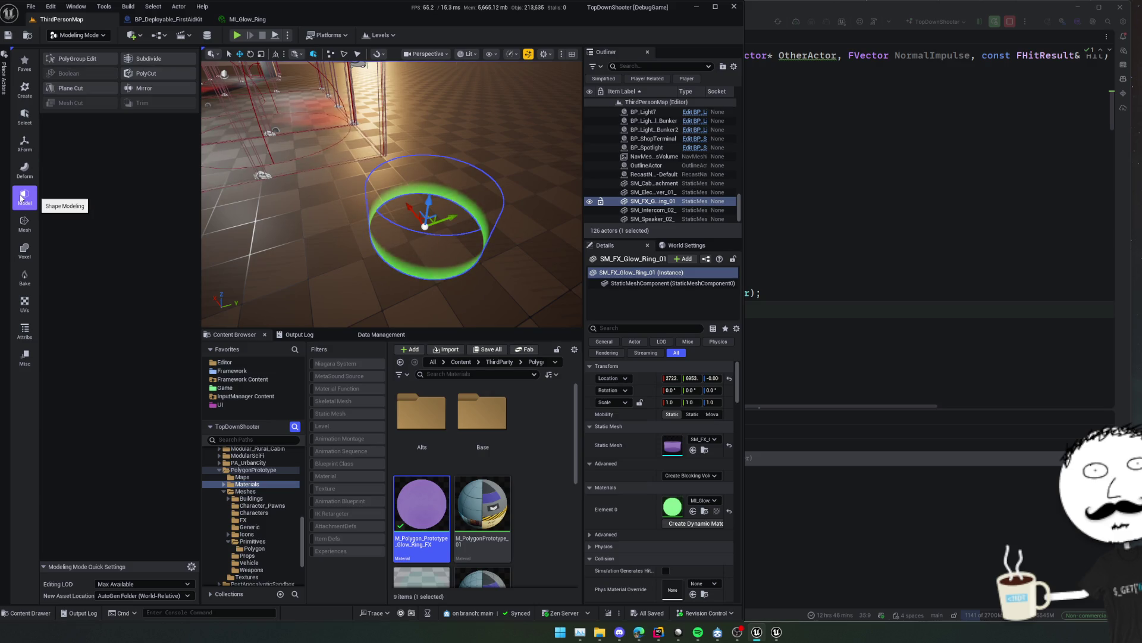
pyautogui.click(24, 224)
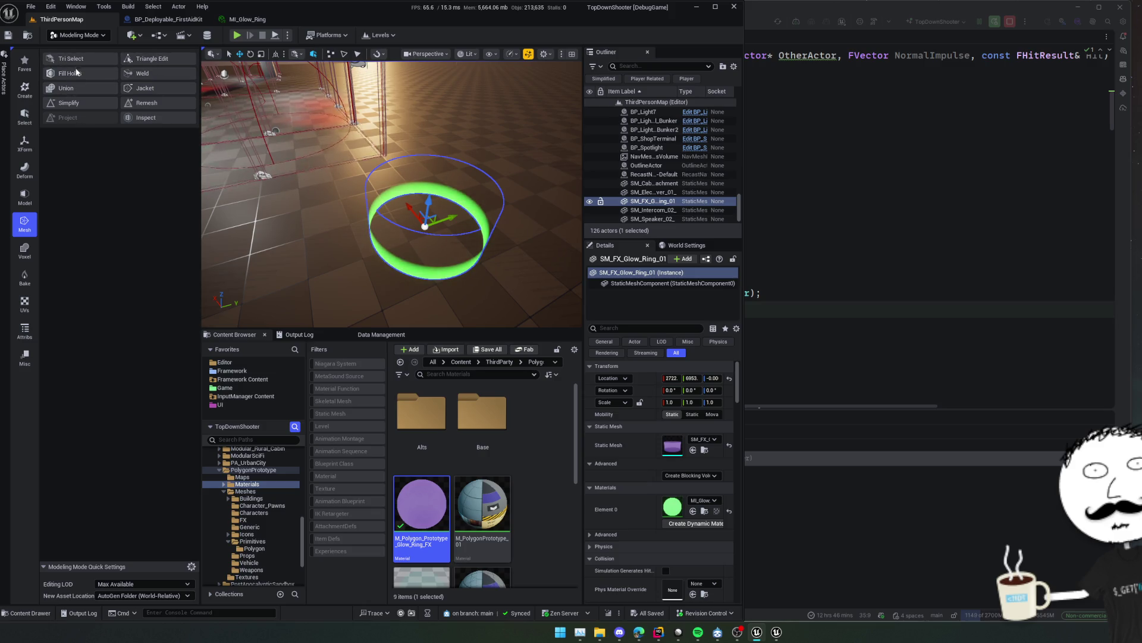
pyautogui.click(17, 257)
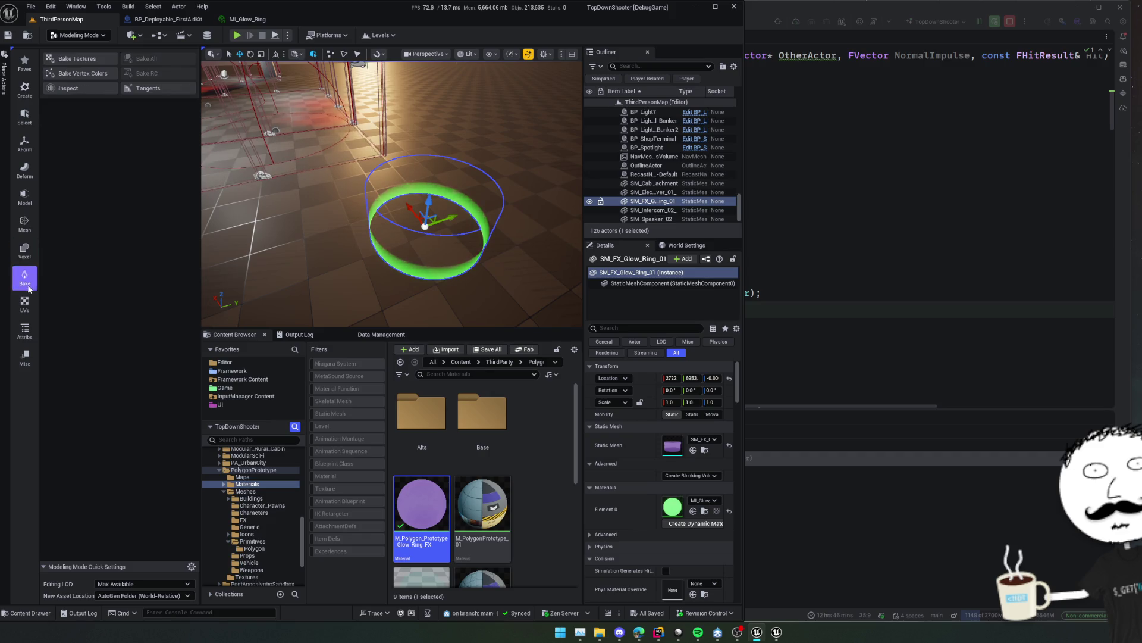
pyautogui.click(25, 171)
pyautogui.click(32, 143)
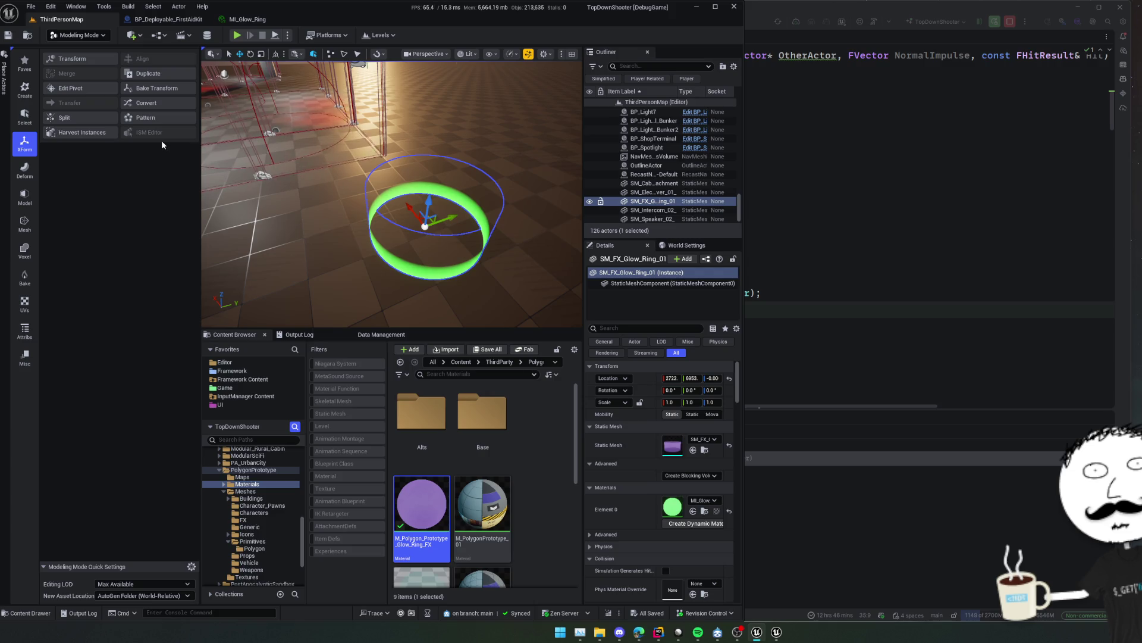
pyautogui.click(25, 90)
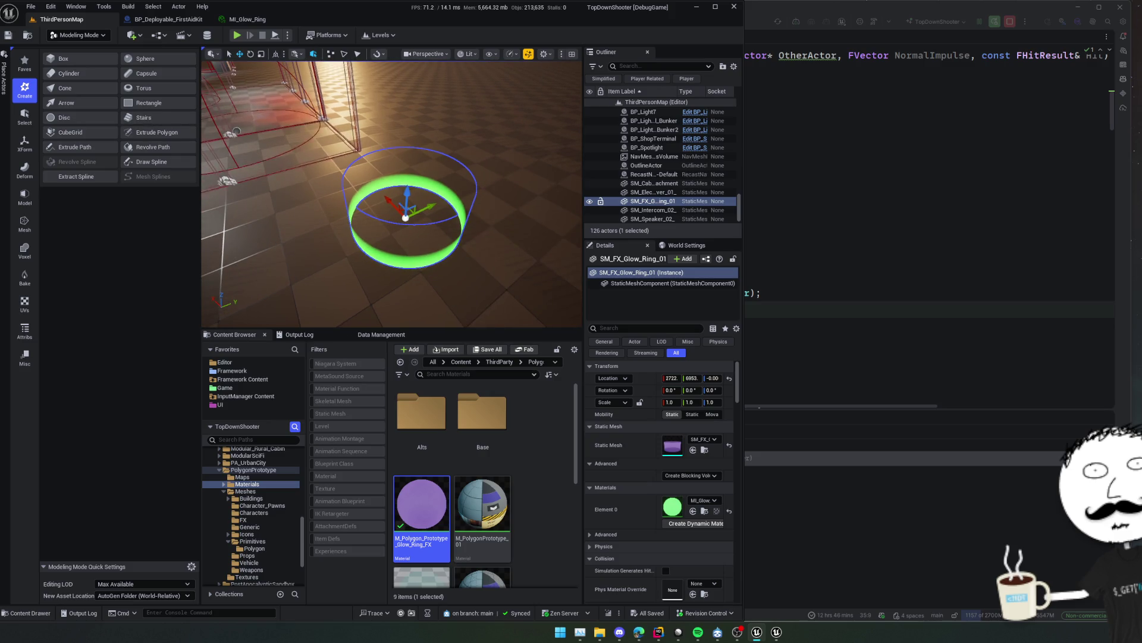
pyautogui.click(65, 117)
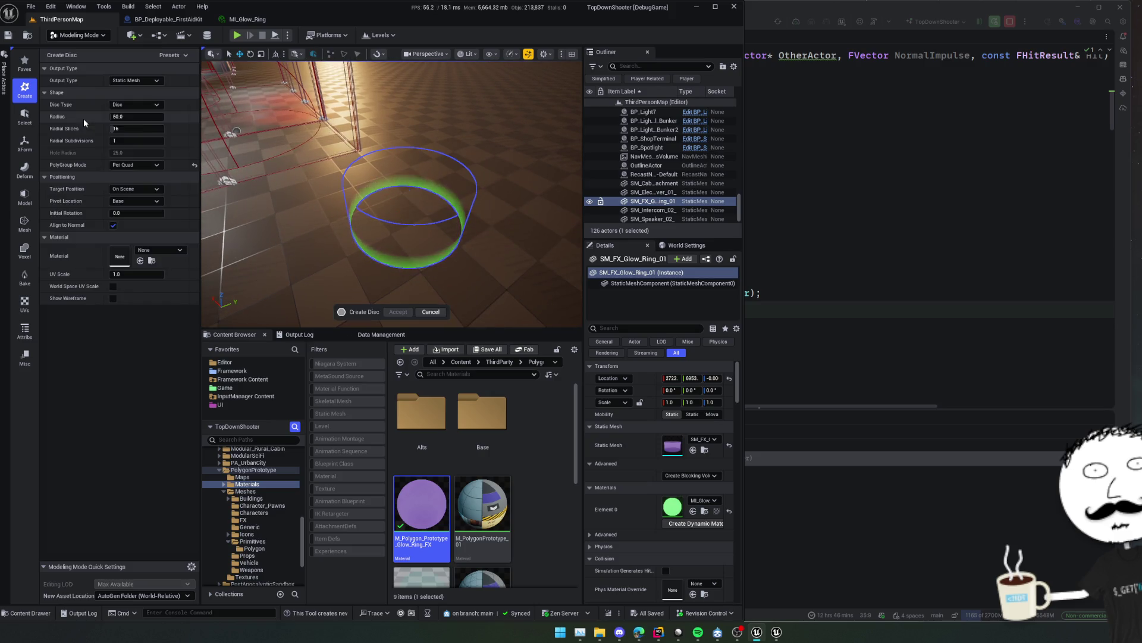
# Place a disc at the ring's centre with radius 100 and 32 radial slices, raised slightly.
pyautogui.scroll(5, 400, 200)
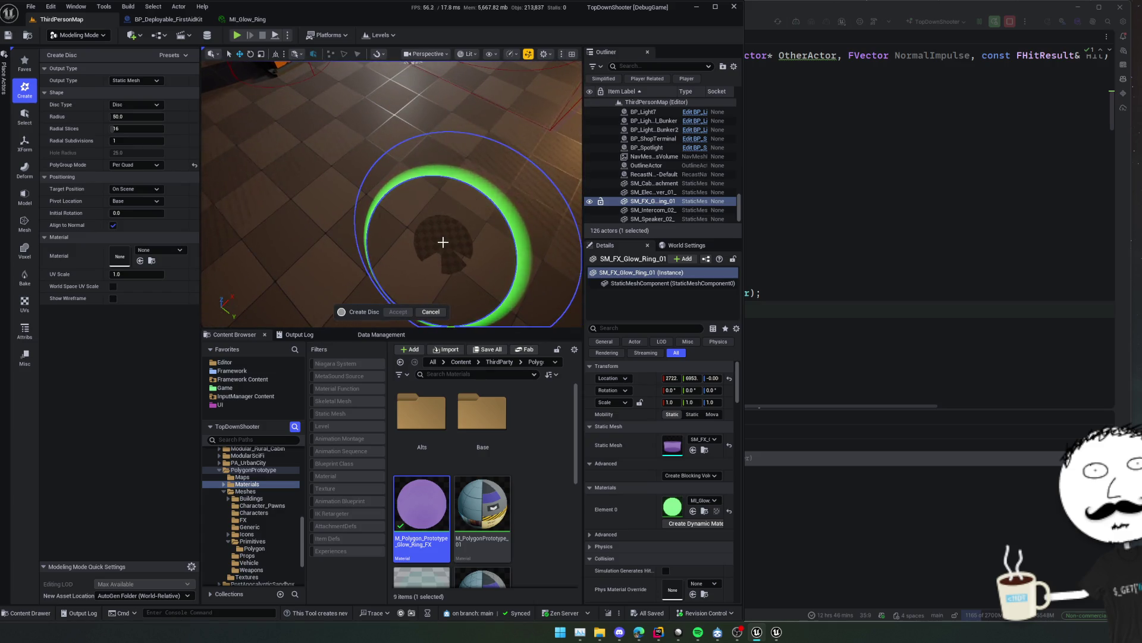
pyautogui.click(443, 242)
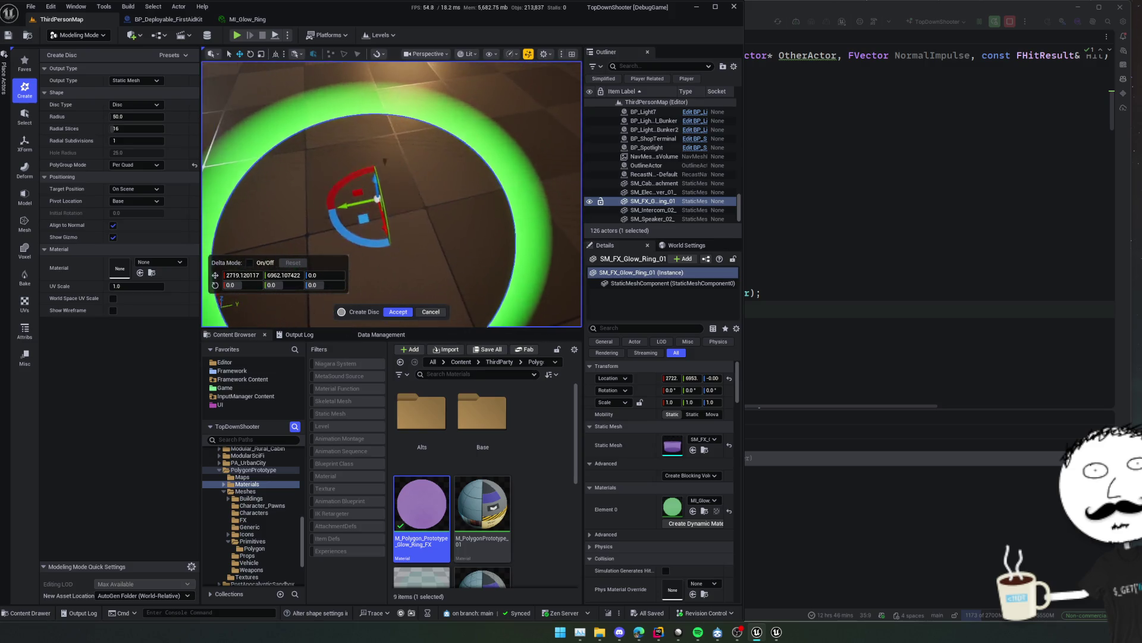
pyautogui.moveTo(149, 117); pyautogui.dragTo(136, 116)
pyautogui.write('0')
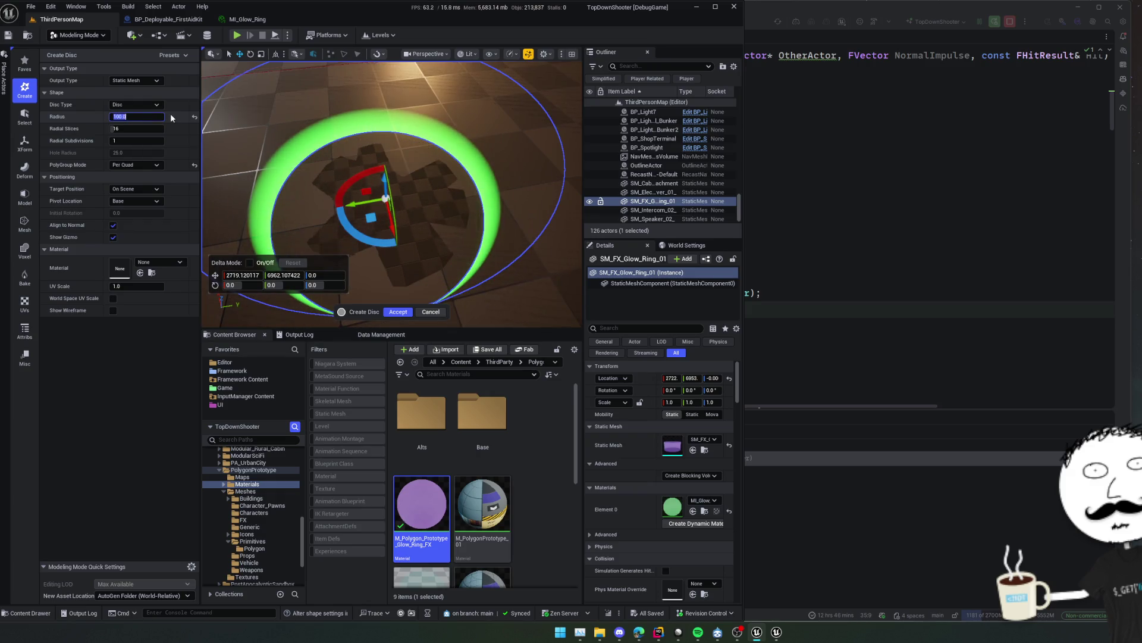
pyautogui.press('Return')
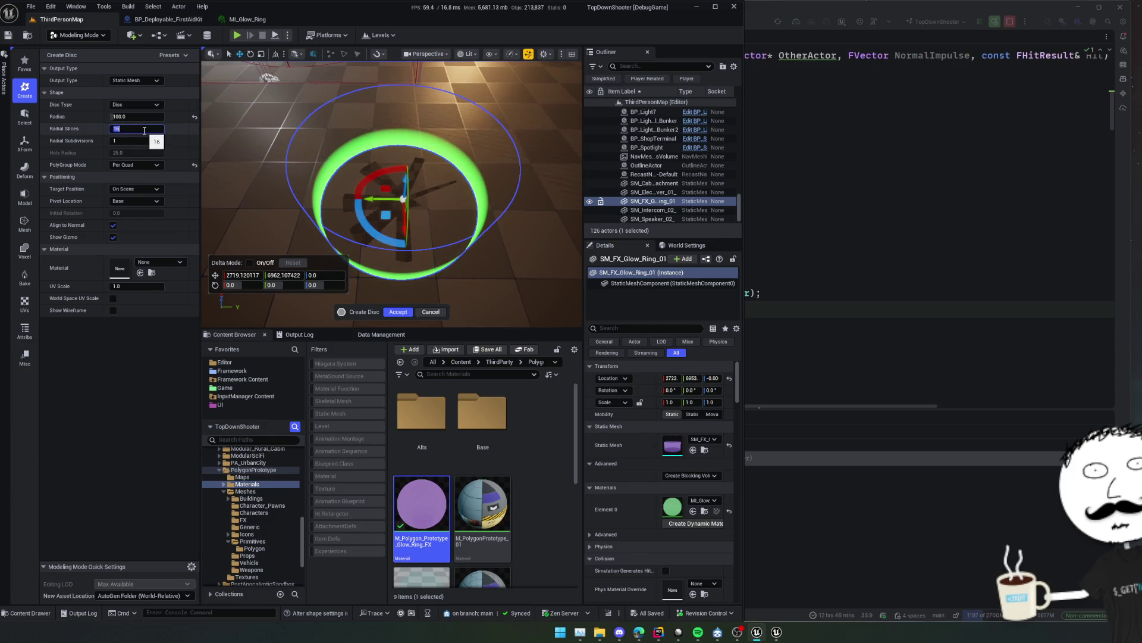
pyautogui.moveTo(333, 178); pyautogui.dragTo(372, 169)
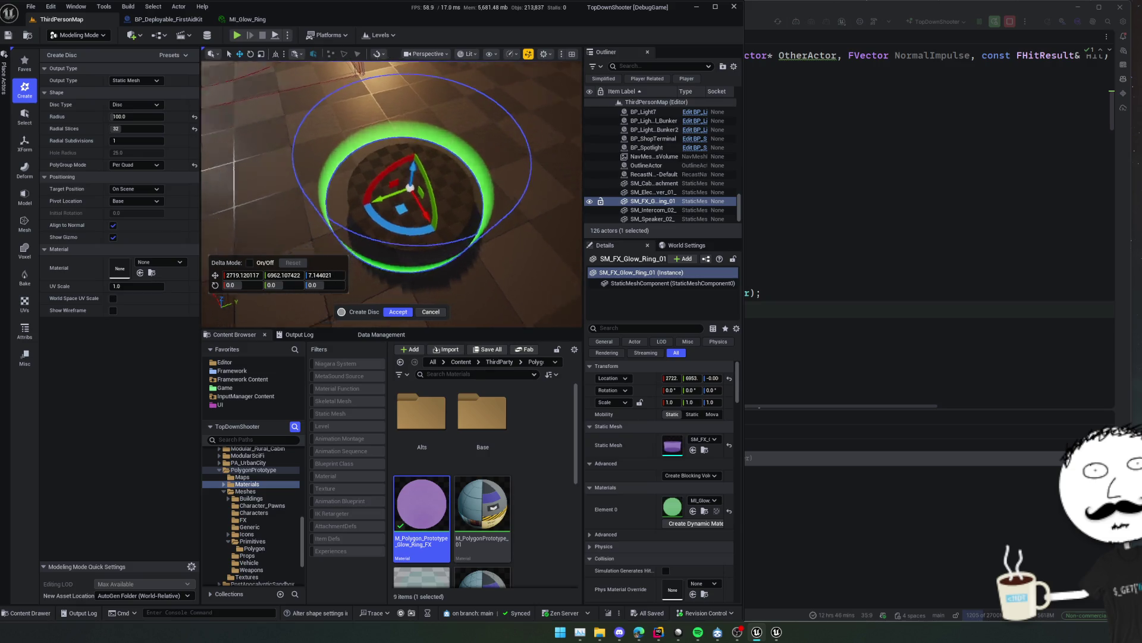
pyautogui.moveTo(397, 171)
pyautogui.mouseDown()
pyautogui.moveTo(400, 158)
pyautogui.moveTo(404, 177)
pyautogui.mouseUp()
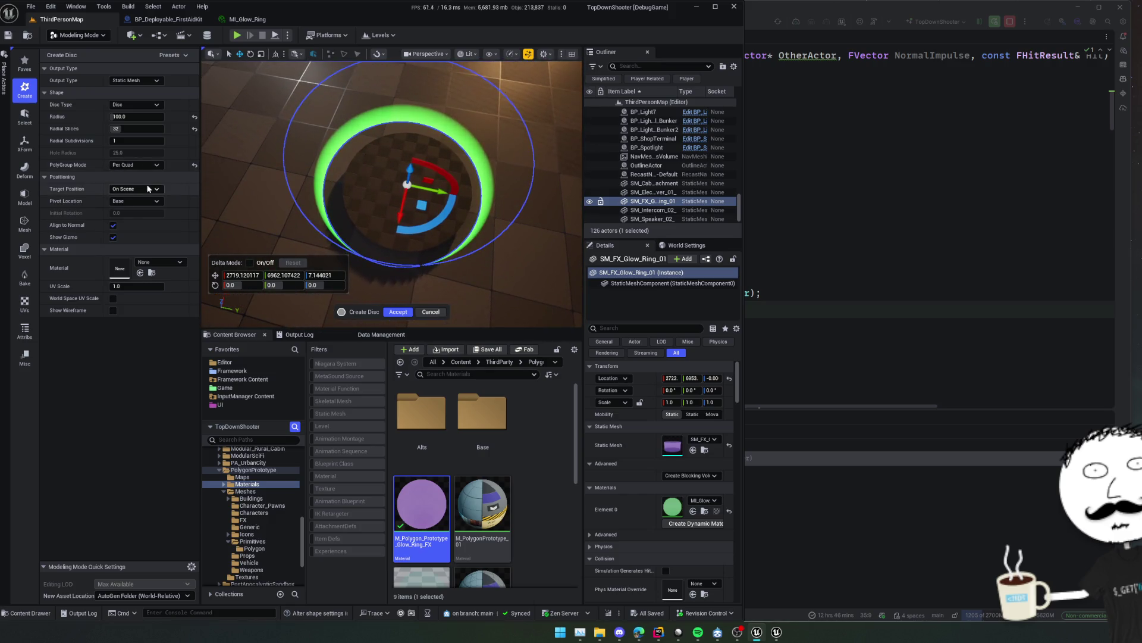
pyautogui.click(170, 201)
# Assign MI_Glow_Ring to the disc and show the Meshes/FX folder.
pyautogui.click(167, 262)
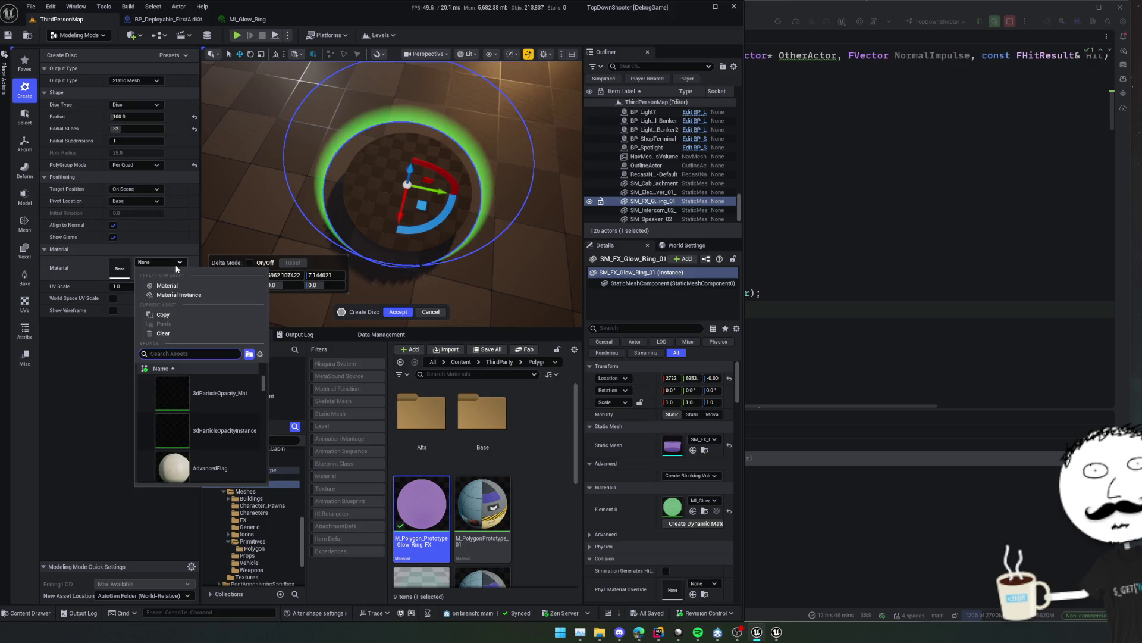
pyautogui.write('glow')
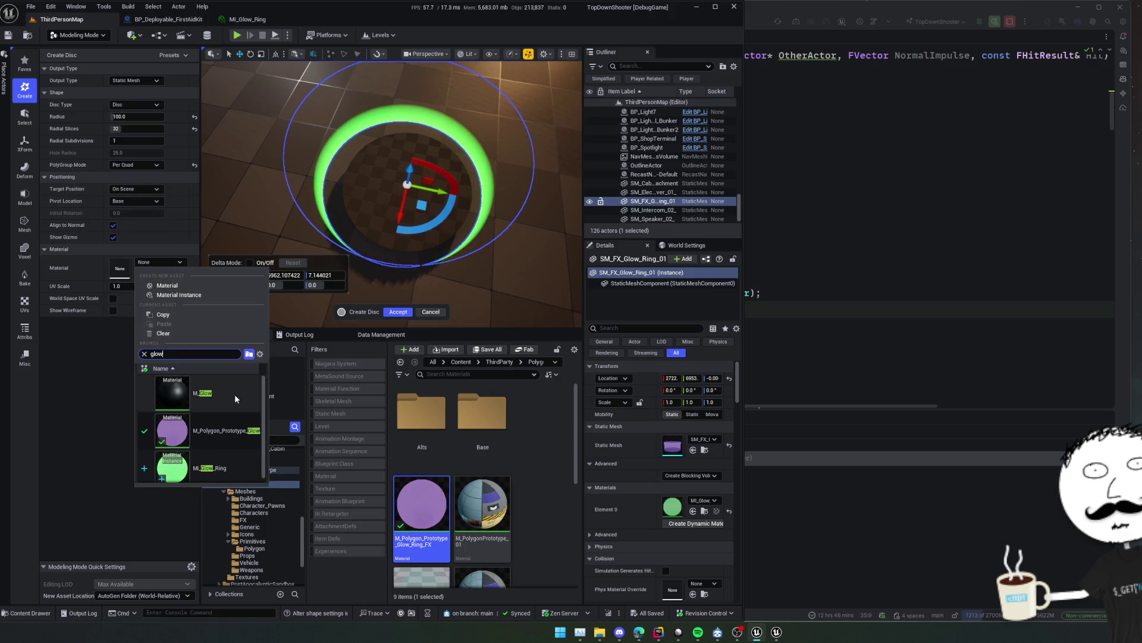
pyautogui.click(223, 469)
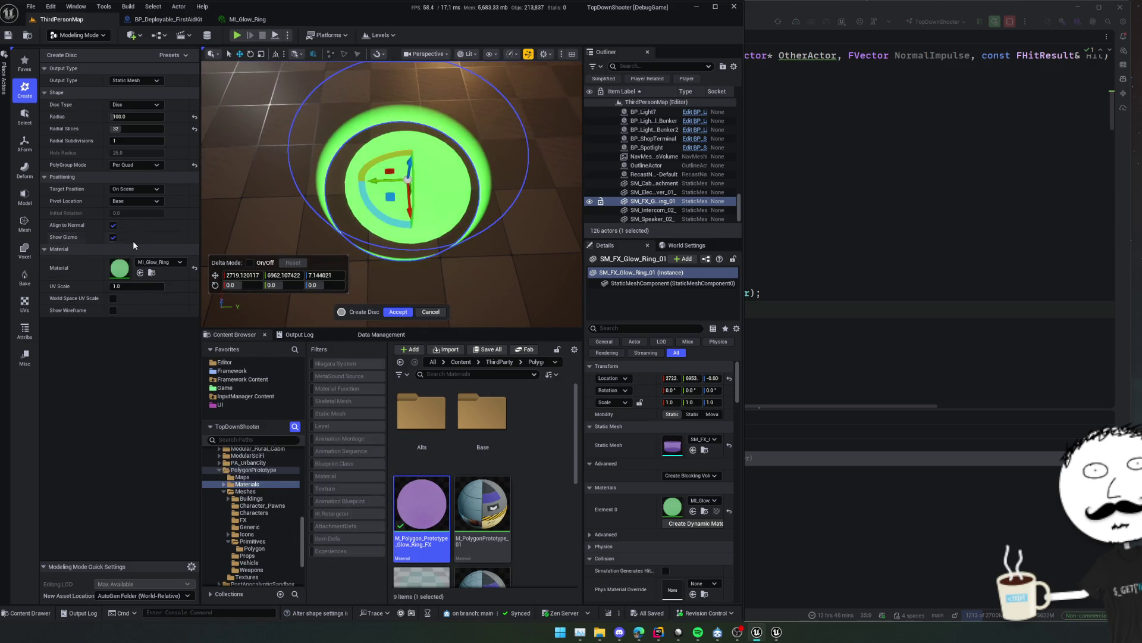
pyautogui.scroll(1, 128, 229)
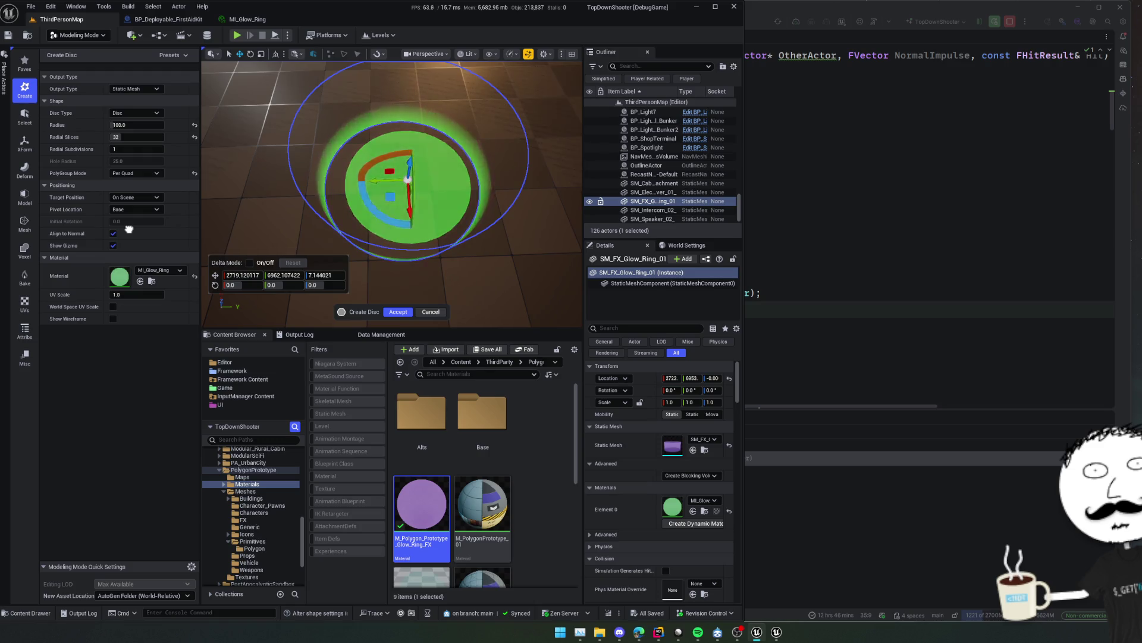
pyautogui.scroll(-1, 128, 229)
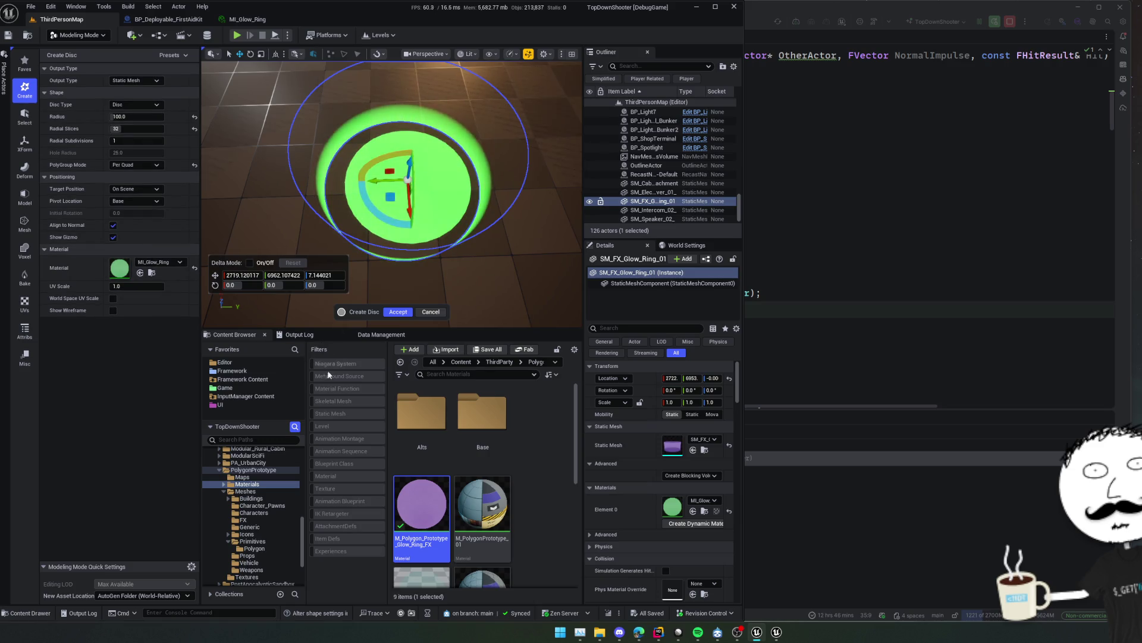
pyautogui.click(242, 519)
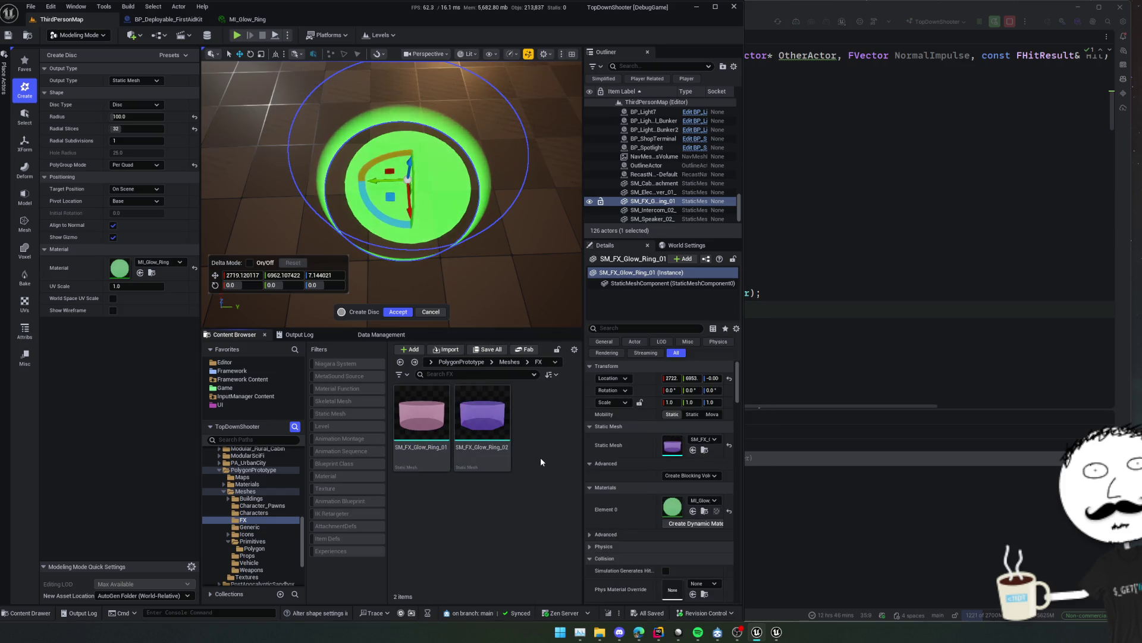
# Save new meshes to the current folder, create the disc, and name it RingDisc.
pyautogui.click(143, 595)
pyautogui.click(171, 570)
pyautogui.click(398, 312)
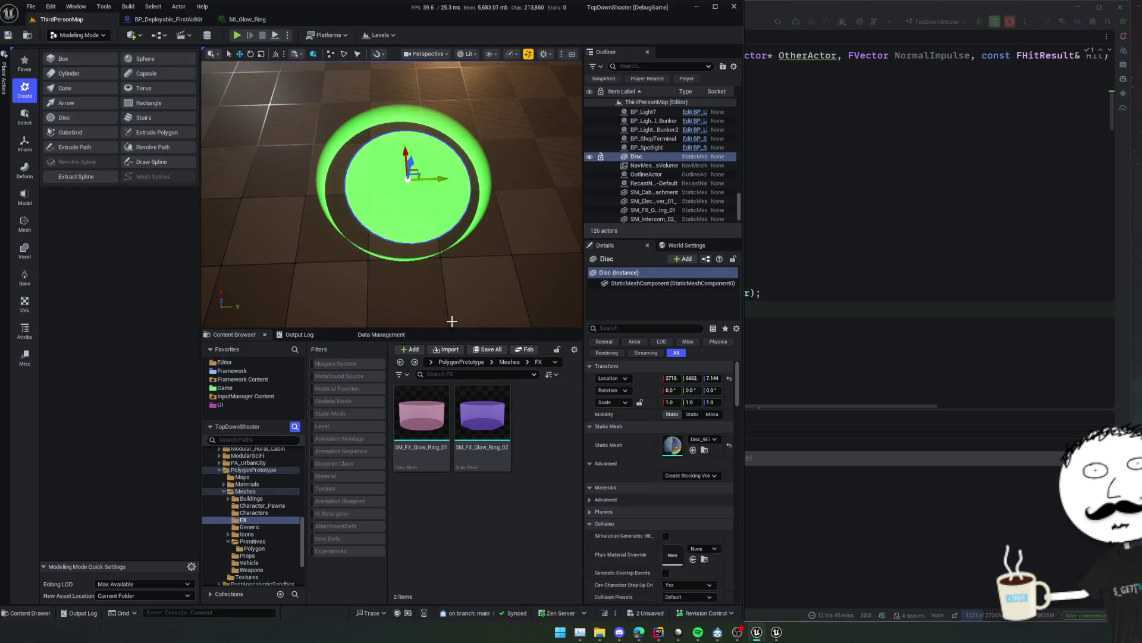
pyautogui.press('F2')
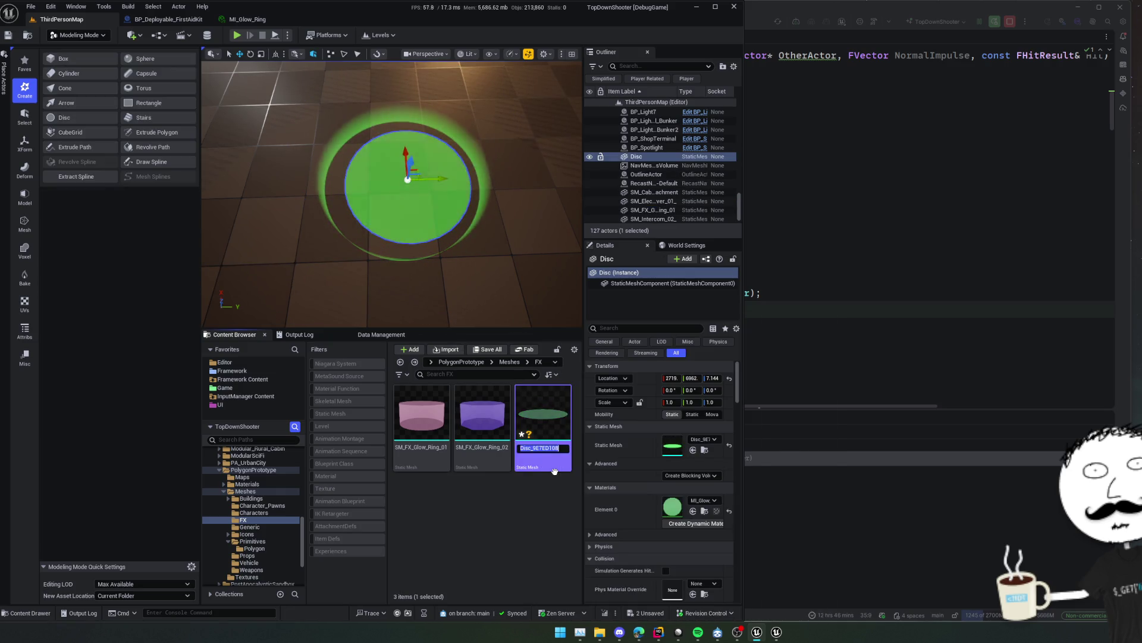
pyautogui.write('RingDisc')
pyautogui.press('Return')
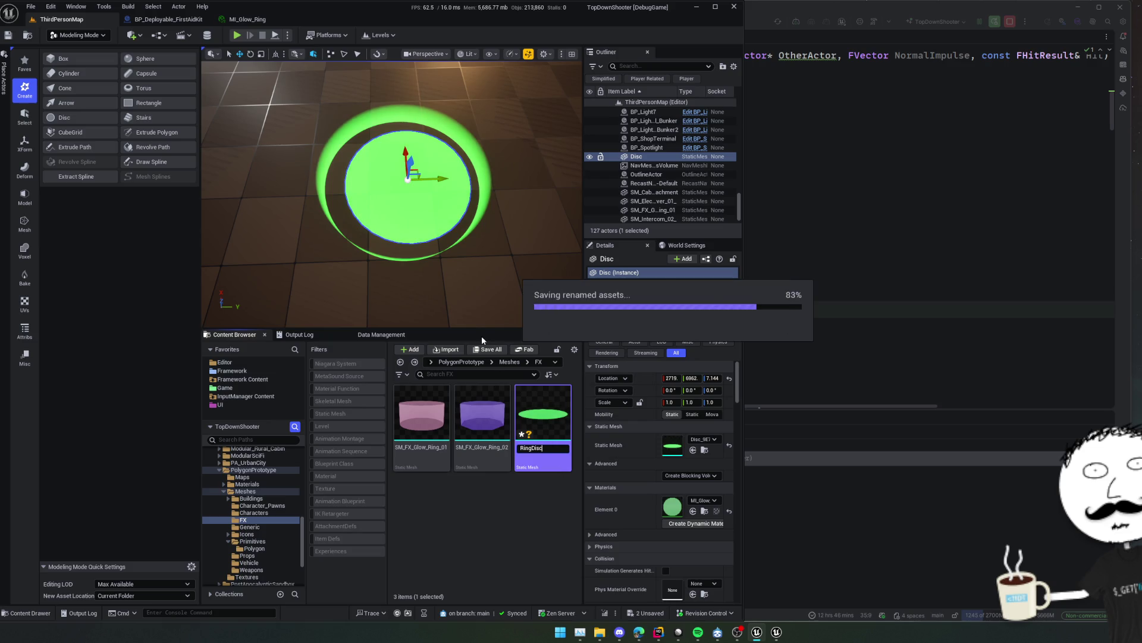
# Check the MI_Glow_Ring and blueprint tabs, then pick the SM_FX_Glow_Ring_01 asset in the level map.
pyautogui.click(283, 20)
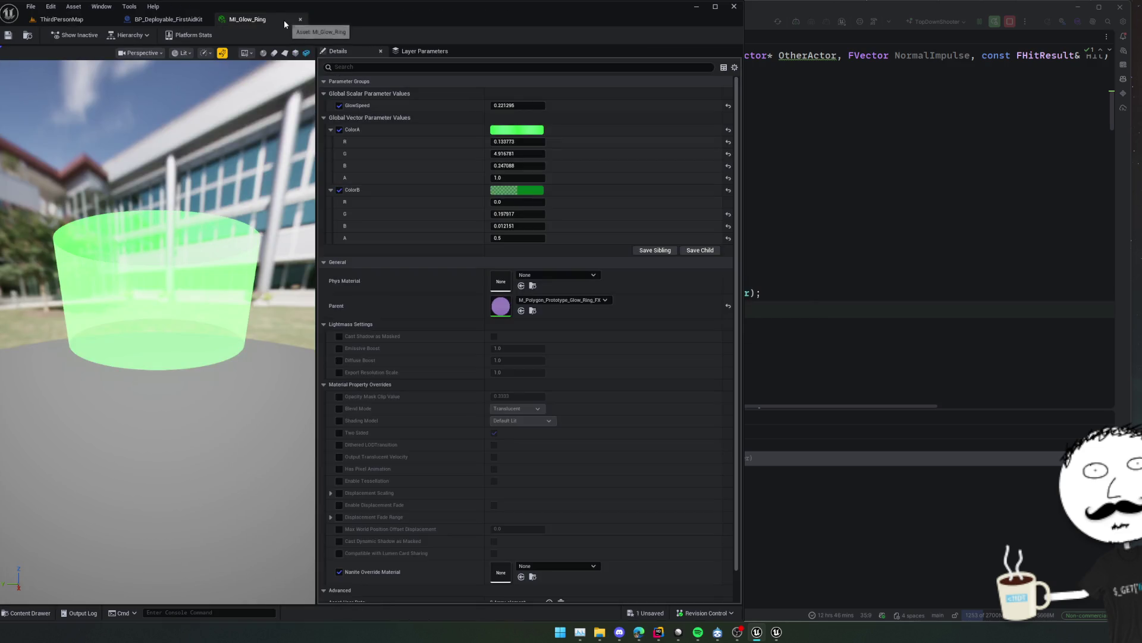
pyautogui.click(200, 21)
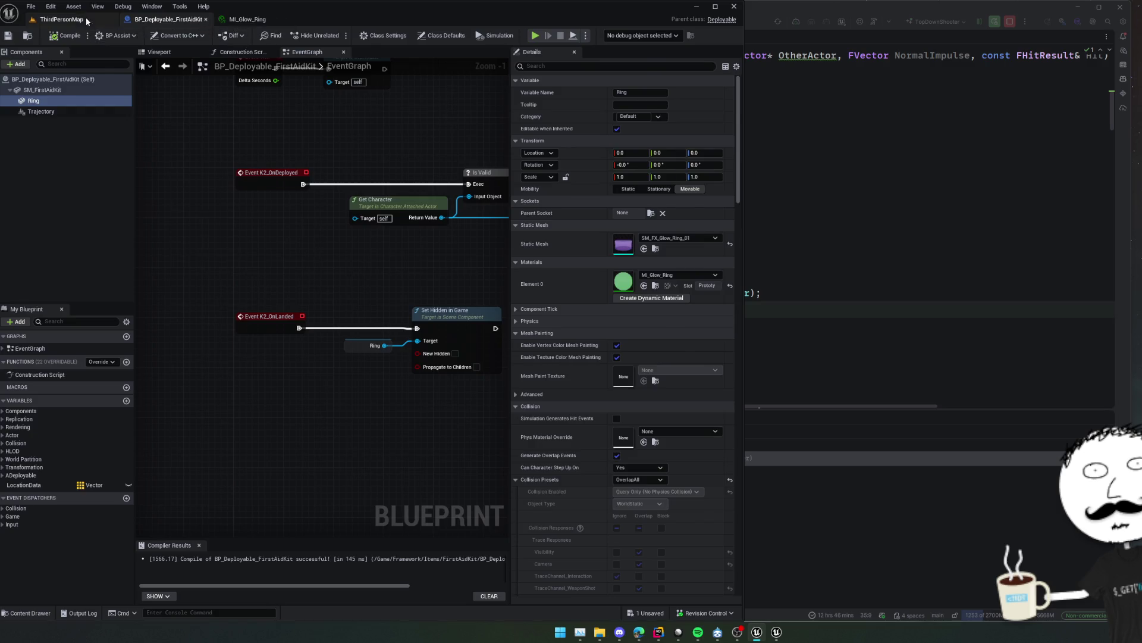
pyautogui.click(86, 20)
pyautogui.click(485, 448)
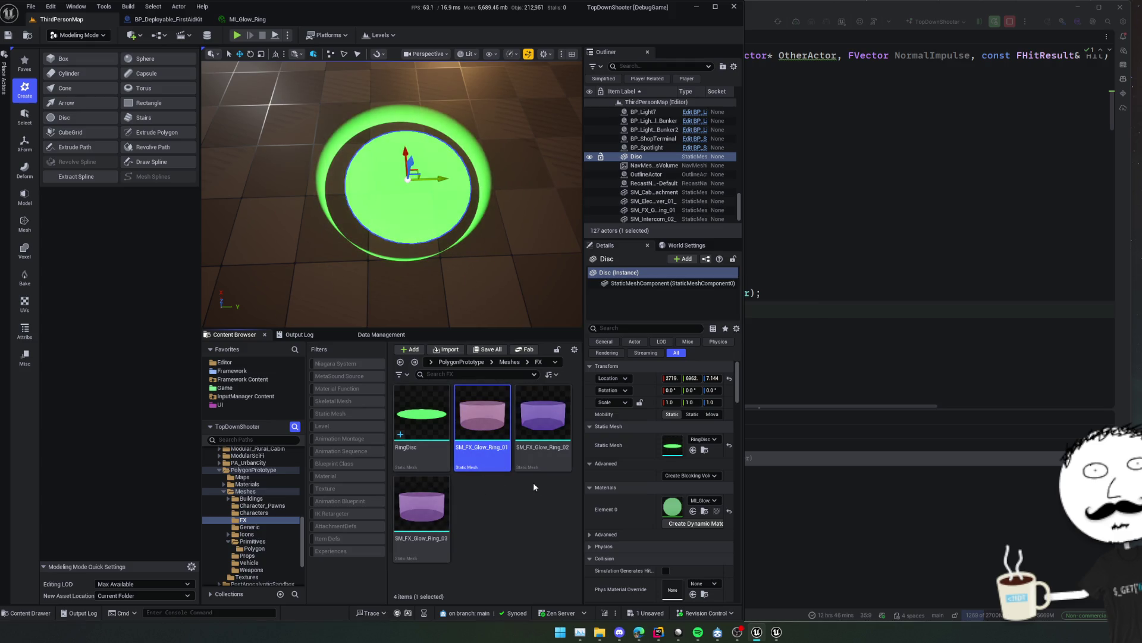
# Rename SM_FX_Glow_Ring_01 to SM_FX_Glow_Ring_WithDisc.
pyautogui.click(499, 449)
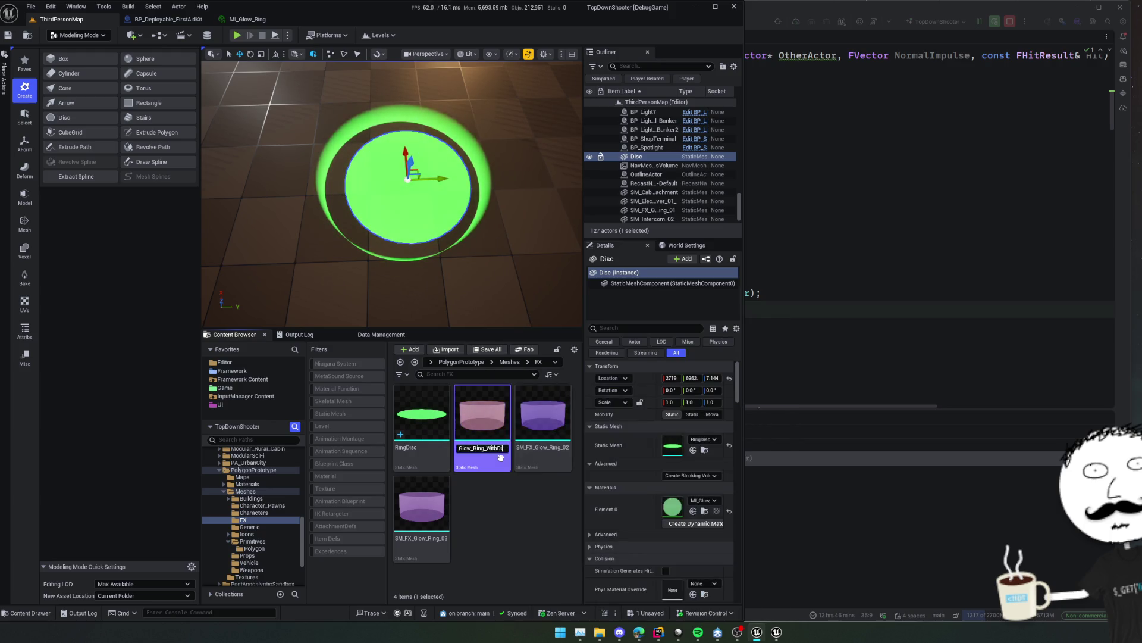
pyautogui.write('WithDisc')
pyautogui.press('Return')
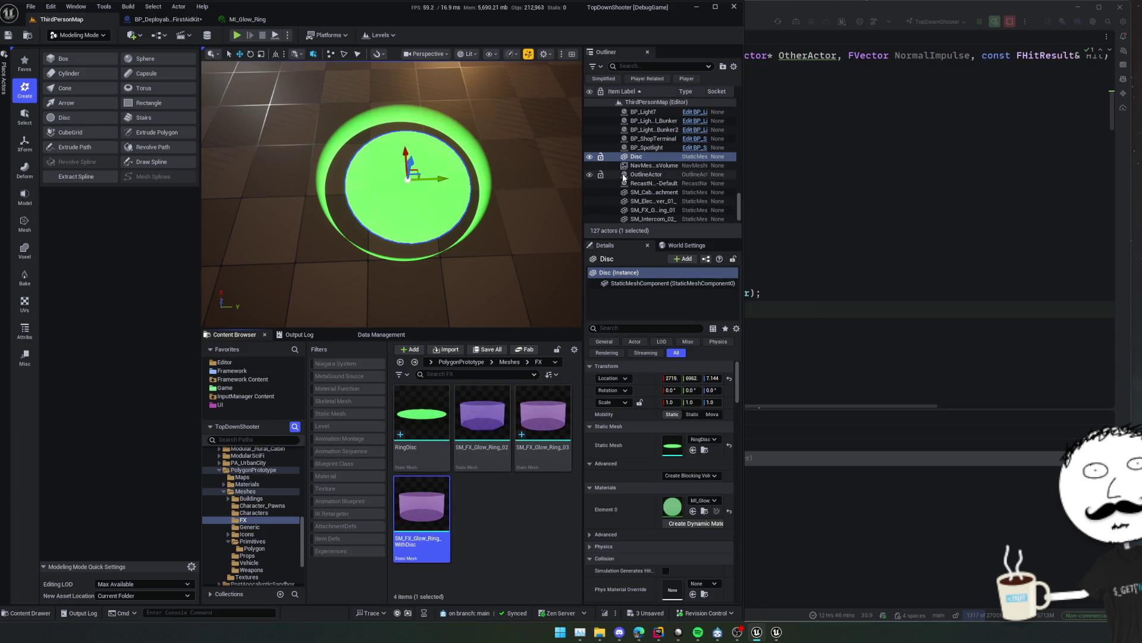
# Delete the old Disc and ring actors, then place the WithDisc ring and RingDisc in the level.
pyautogui.press('Delete')
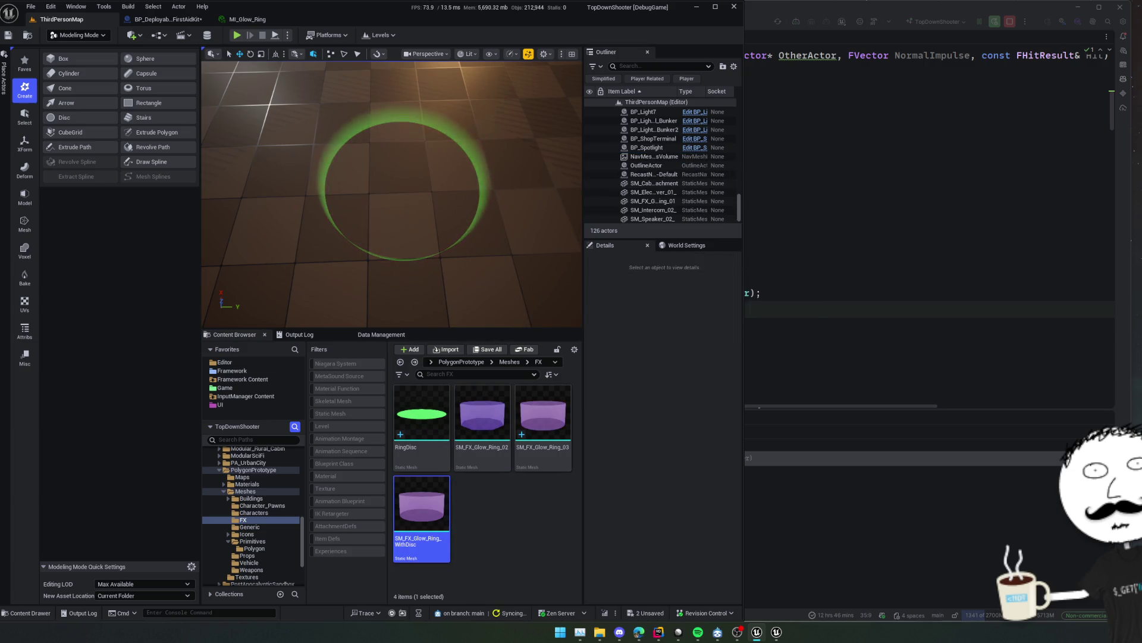
pyautogui.click(653, 201)
pyautogui.press('Delete')
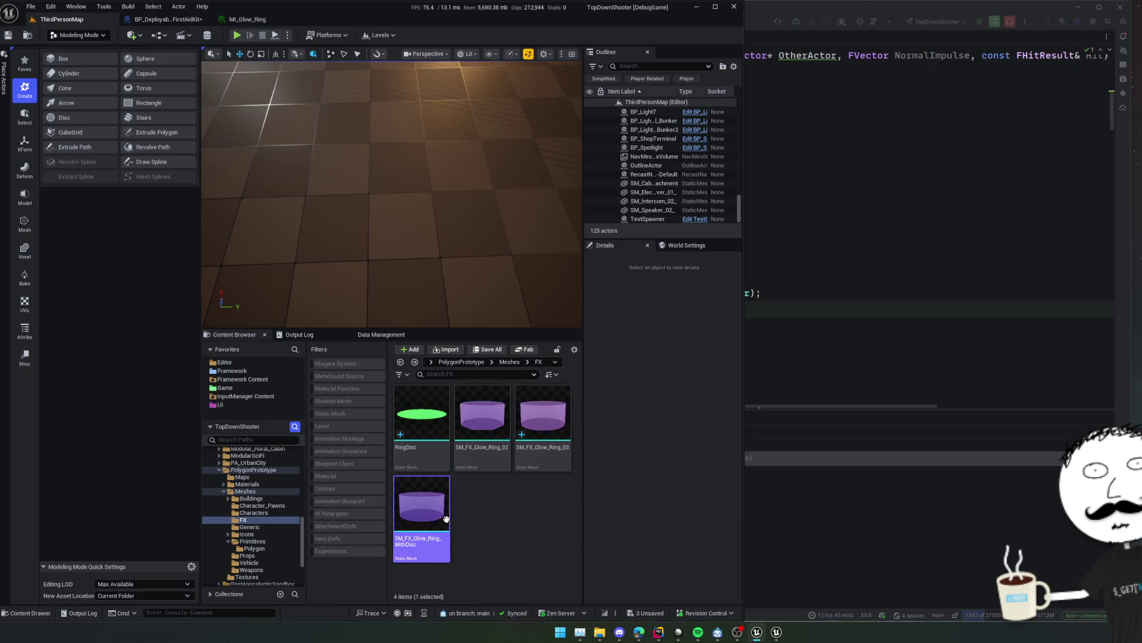
pyautogui.moveTo(422, 505); pyautogui.dragTo(423, 198)
pyautogui.moveTo(421, 413)
pyautogui.mouseDown()
pyautogui.moveTo(426, 255)
pyautogui.moveTo(416, 229)
pyautogui.mouseUp()
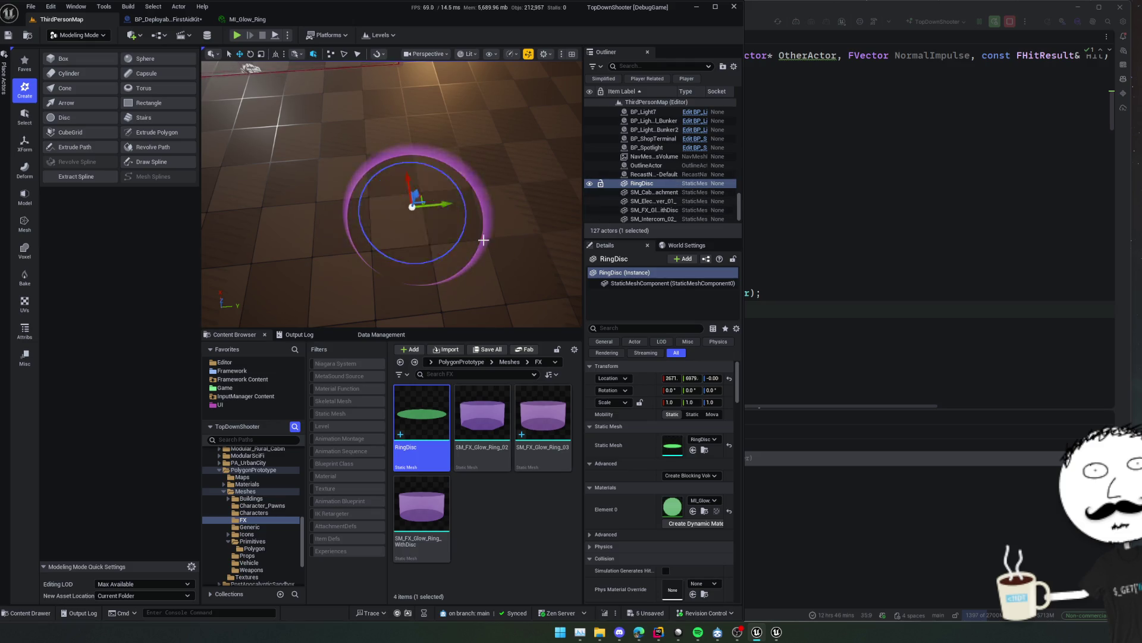
pyautogui.click(487, 240)
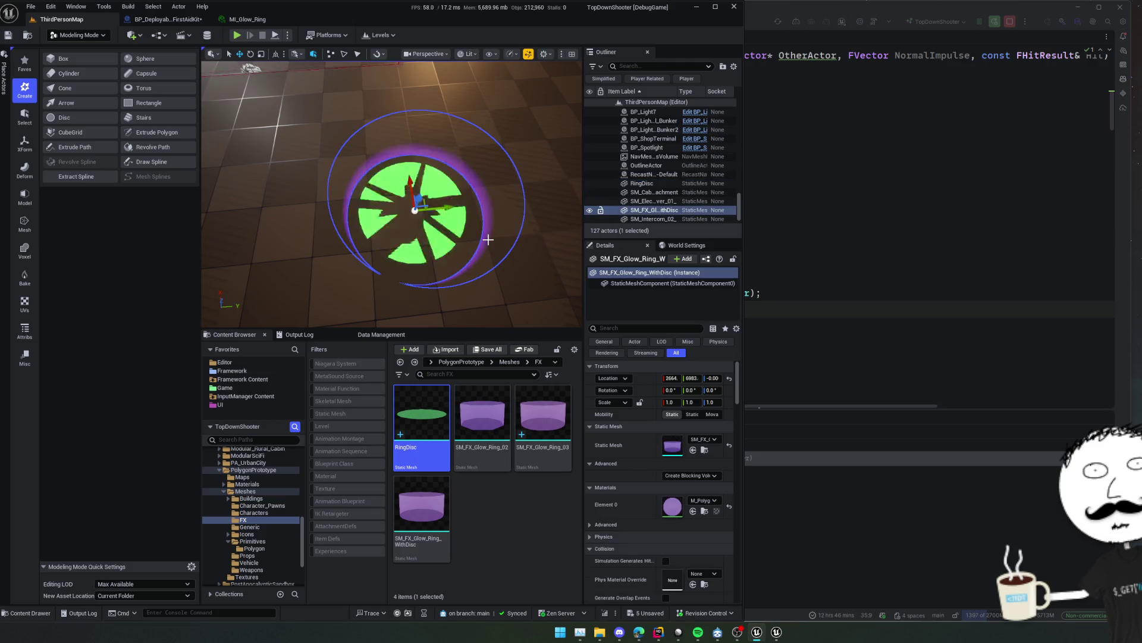
# Parent RingDisc to the glow ring and reset its location to the ring's centre.
pyautogui.click(651, 183)
pyautogui.moveTo(655, 210); pyautogui.dragTo(667, 213)
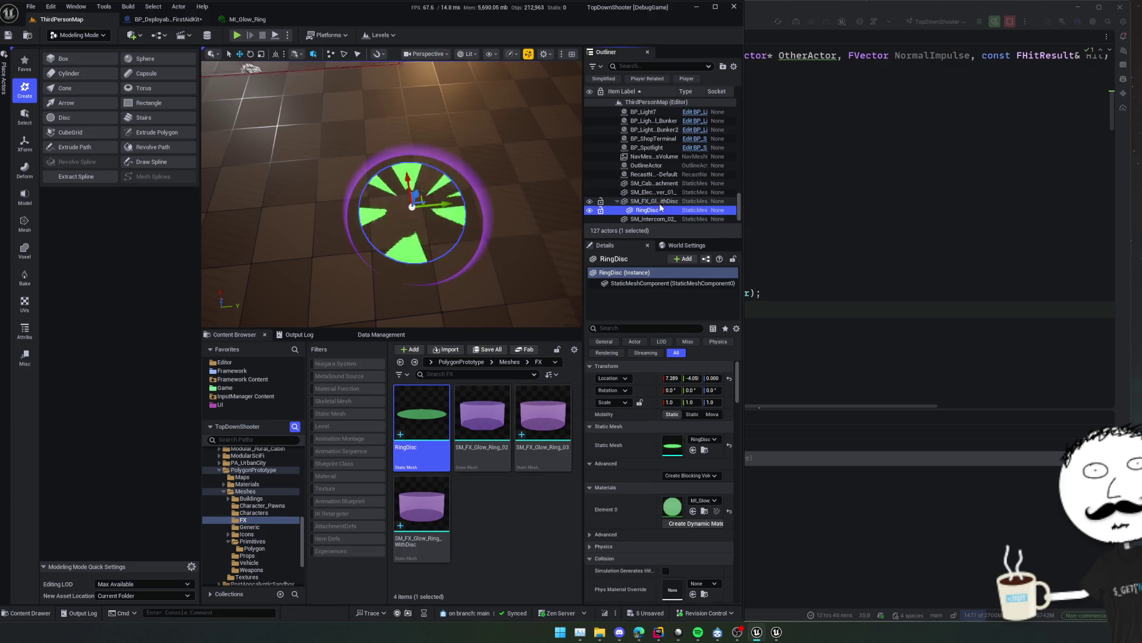
pyautogui.click(646, 203)
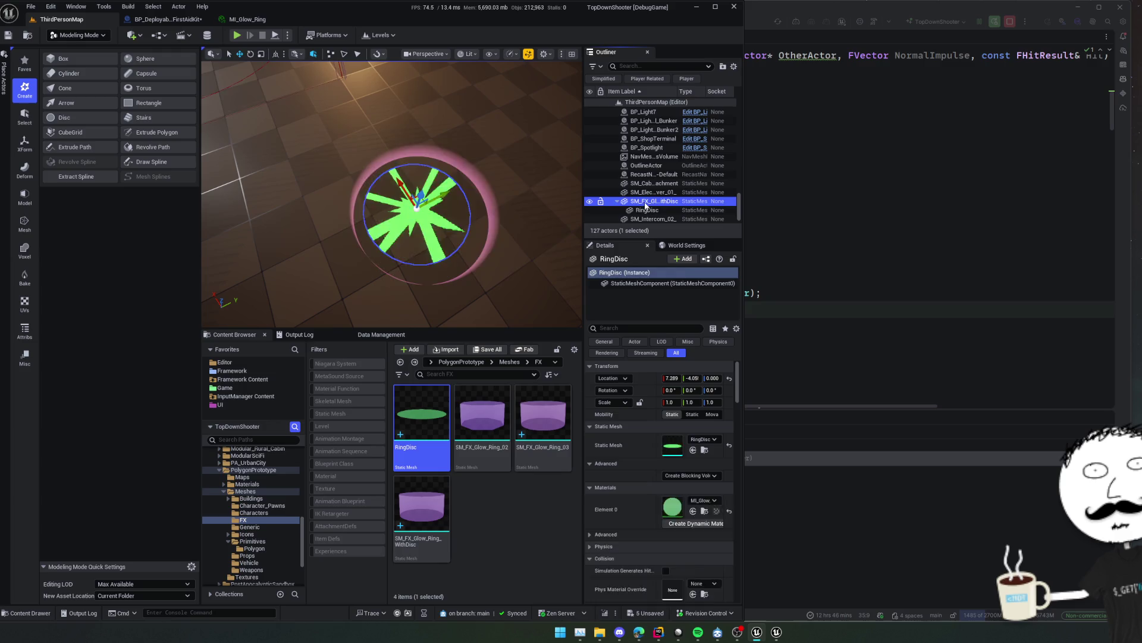
pyautogui.press('f')
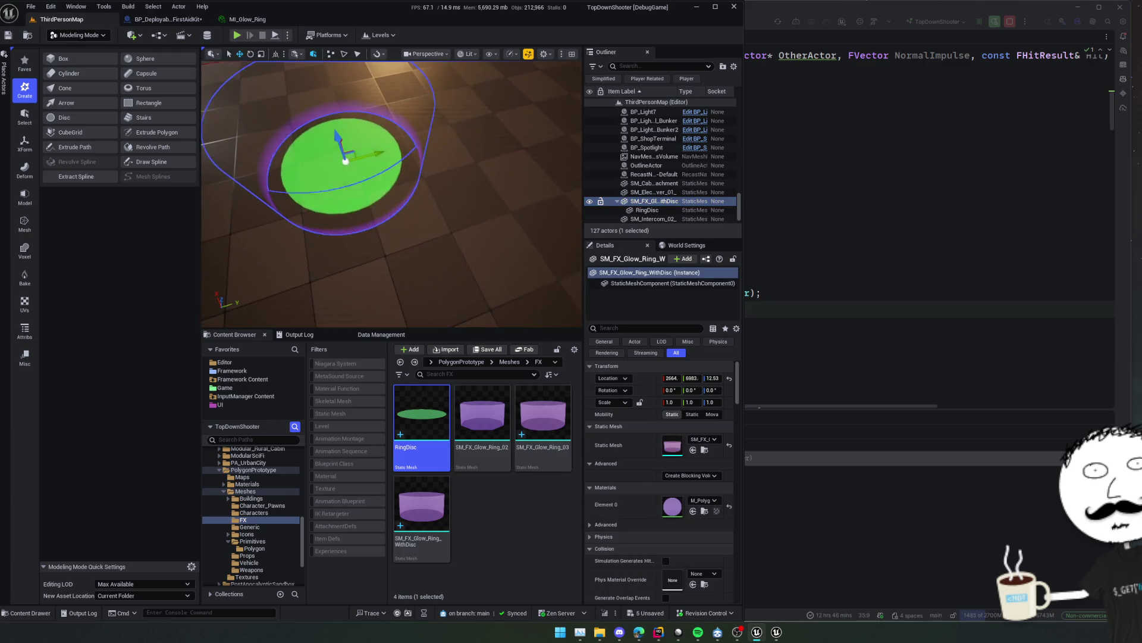
pyautogui.click(647, 210)
pyautogui.press('f')
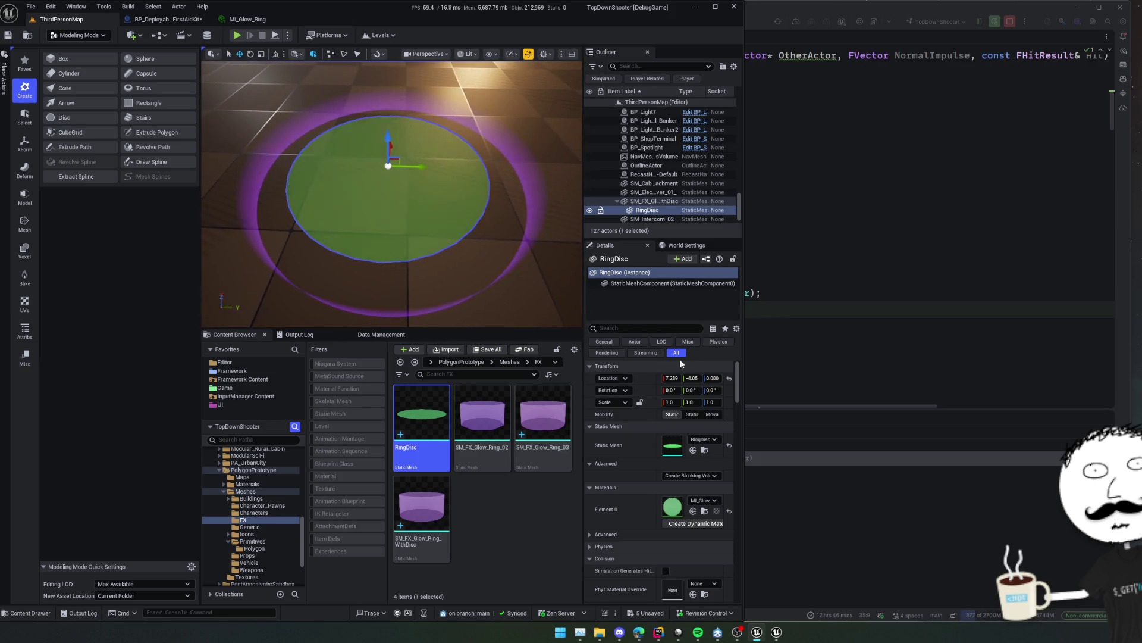
pyautogui.click(729, 378)
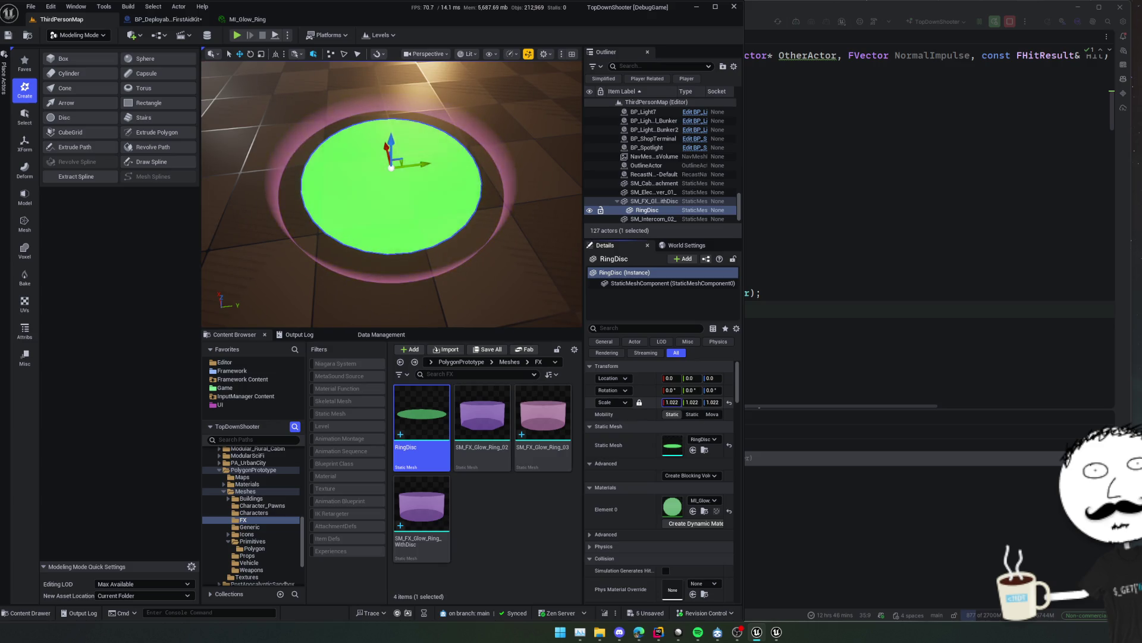
# Detach RingDisc and shrink the ring from 0.93 down to 0.795 scale.
pyautogui.click(653, 201)
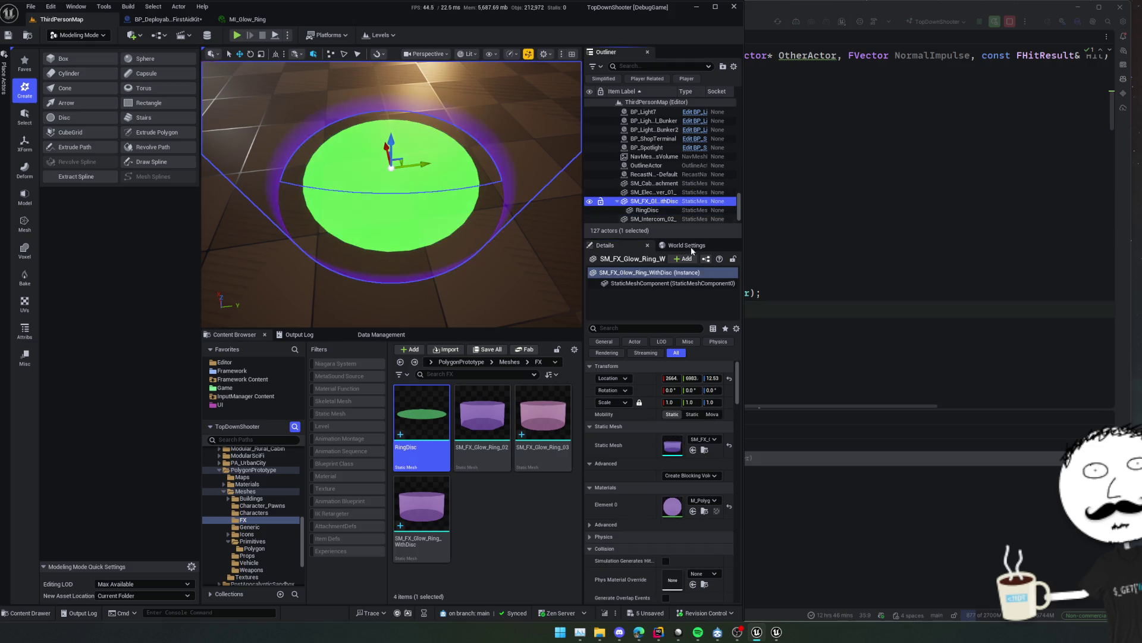
pyautogui.moveTo(671, 402); pyautogui.dragTo(651, 402)
pyautogui.click(647, 210)
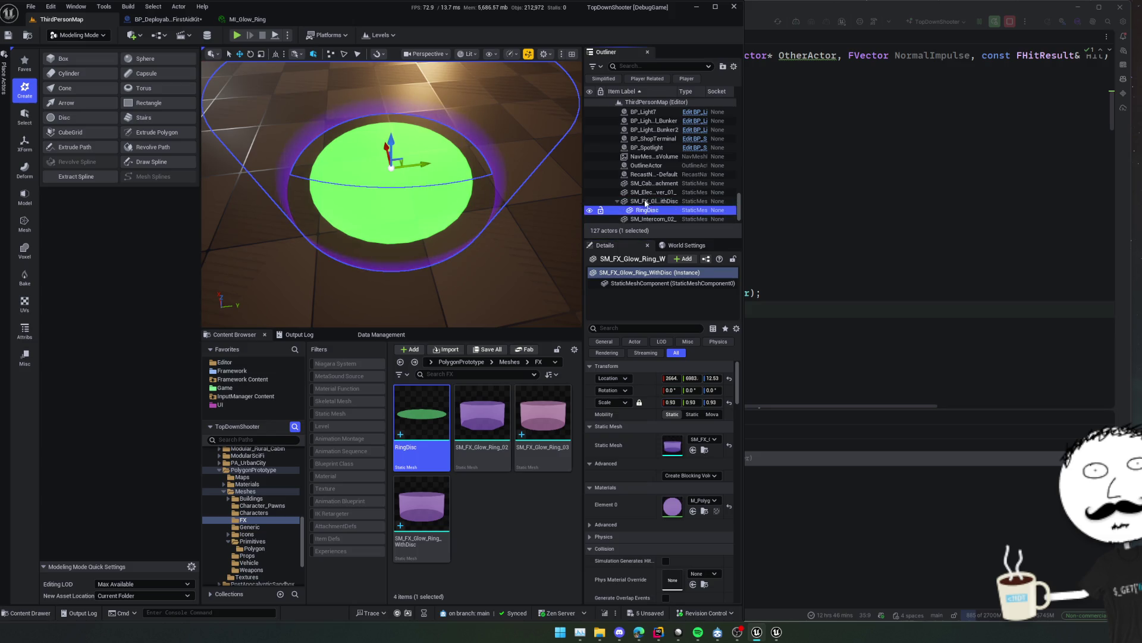
pyautogui.moveTo(647, 210); pyautogui.dragTo(651, 193)
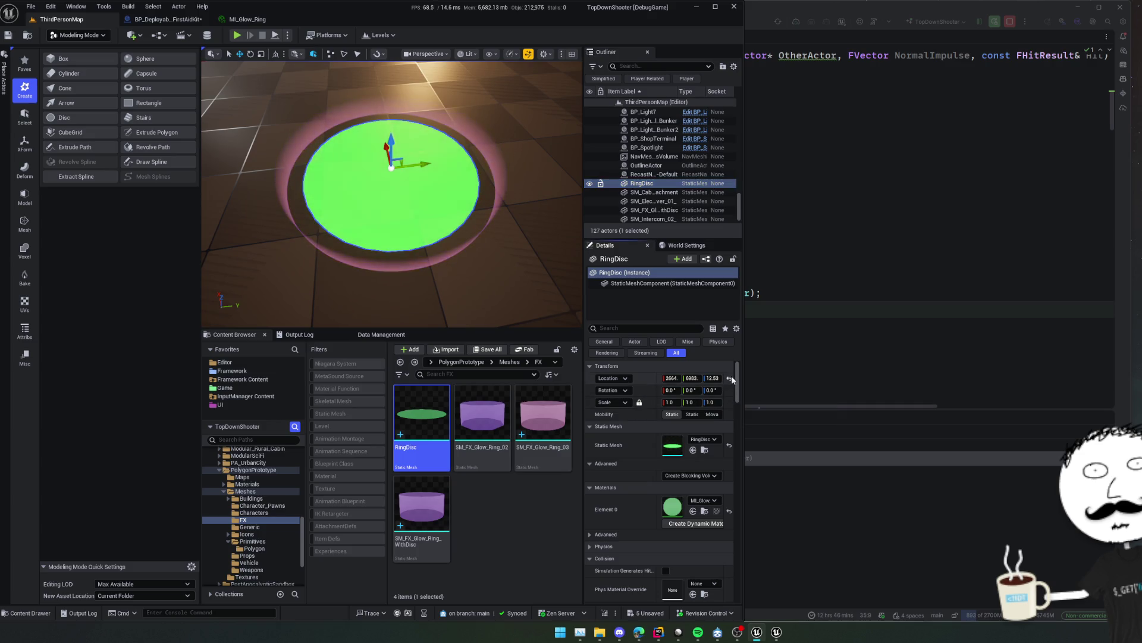
pyautogui.click(501, 218)
pyautogui.moveTo(671, 403); pyautogui.dragTo(662, 402)
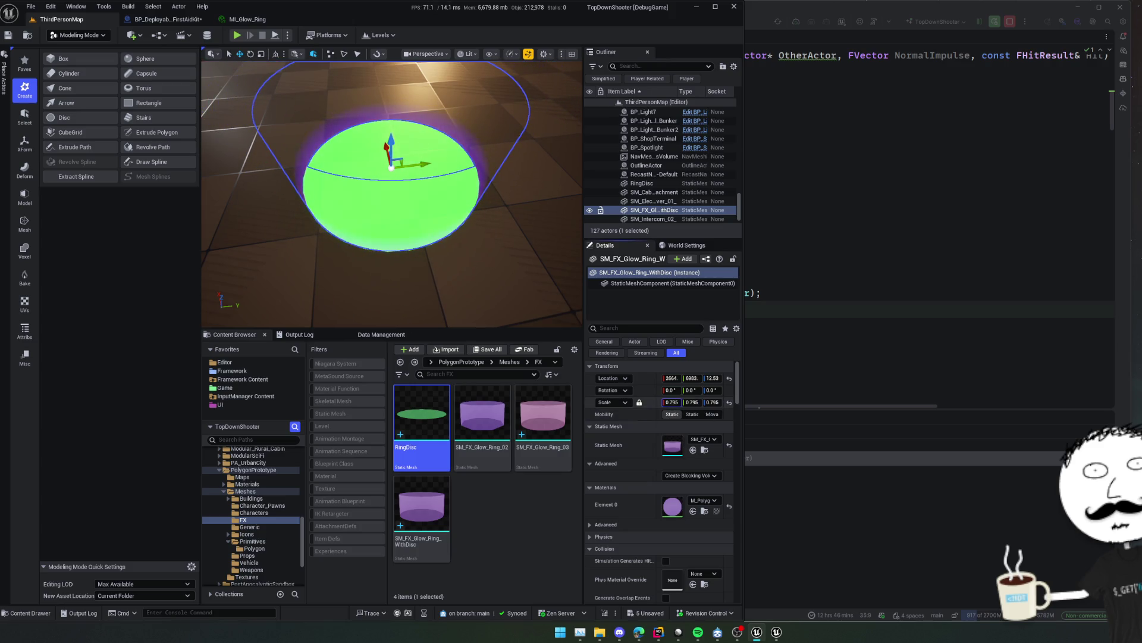
pyautogui.press('f')
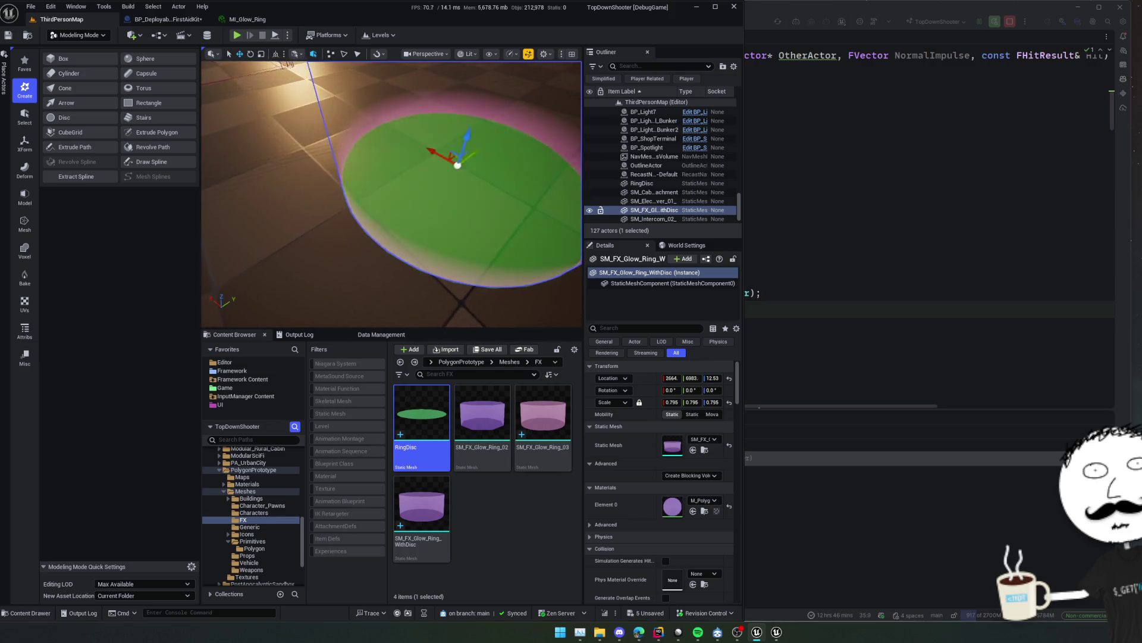
# Set the ring's Element 0 material to MI_Glow_Ring, then open that material.
pyautogui.click(710, 500)
pyautogui.write('glow')
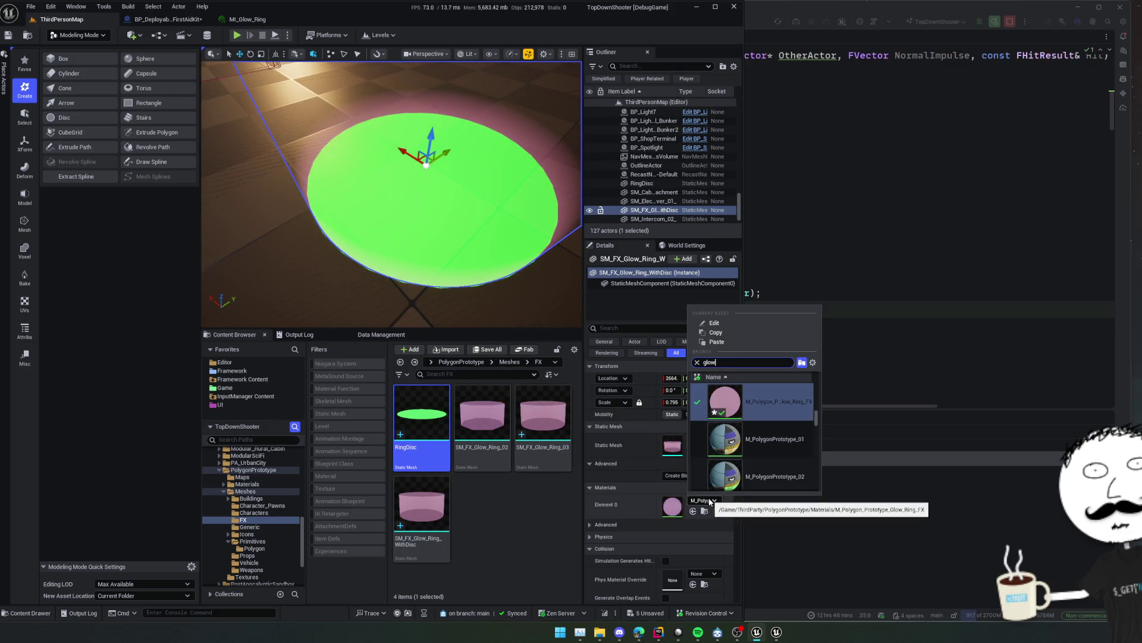
pyautogui.click(768, 472)
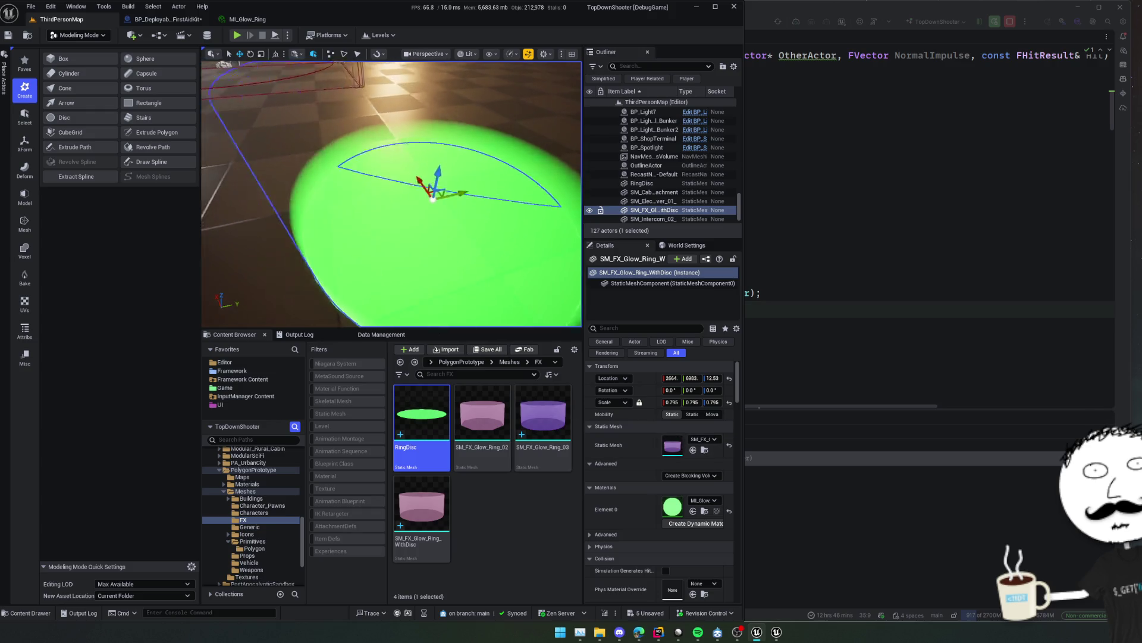
pyautogui.press('s')
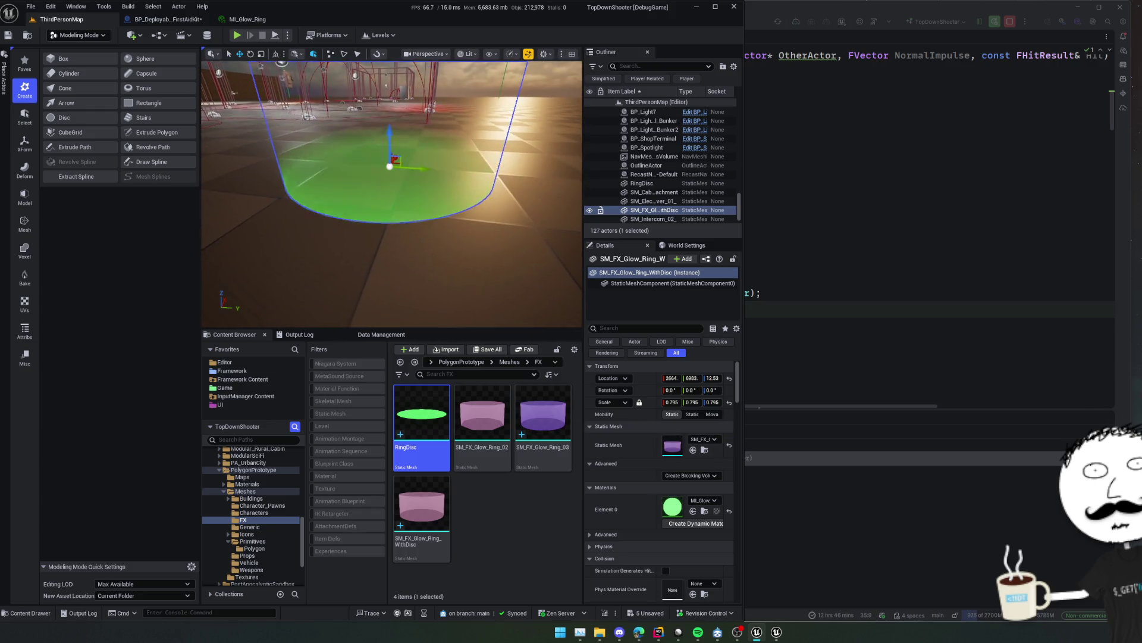
pyautogui.press('s')
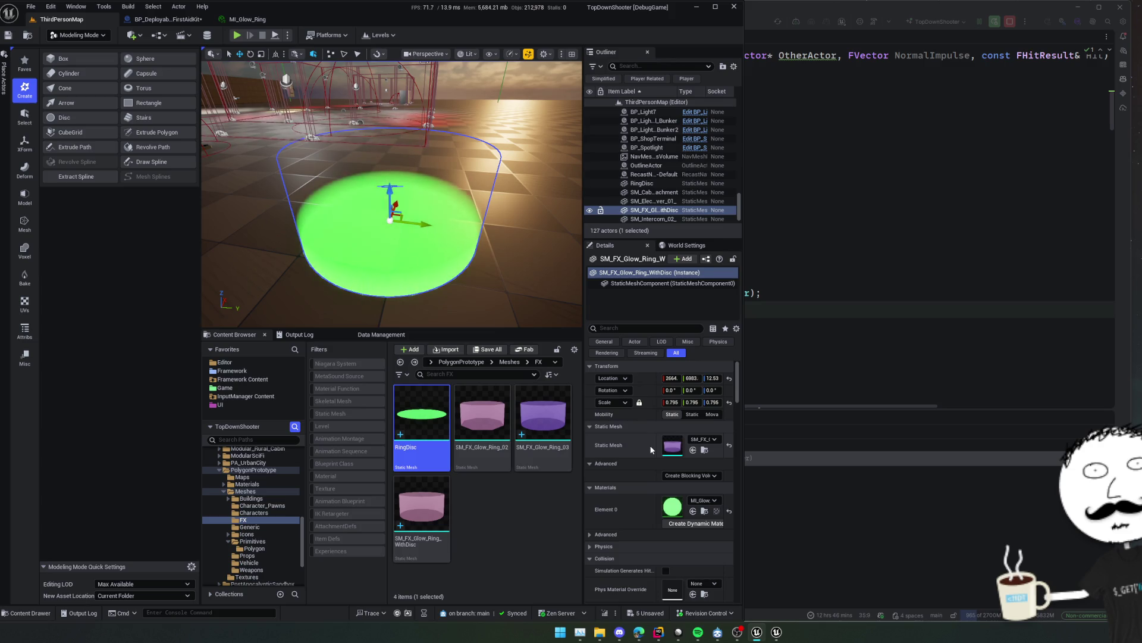
pyautogui.scroll(1, 645, 523)
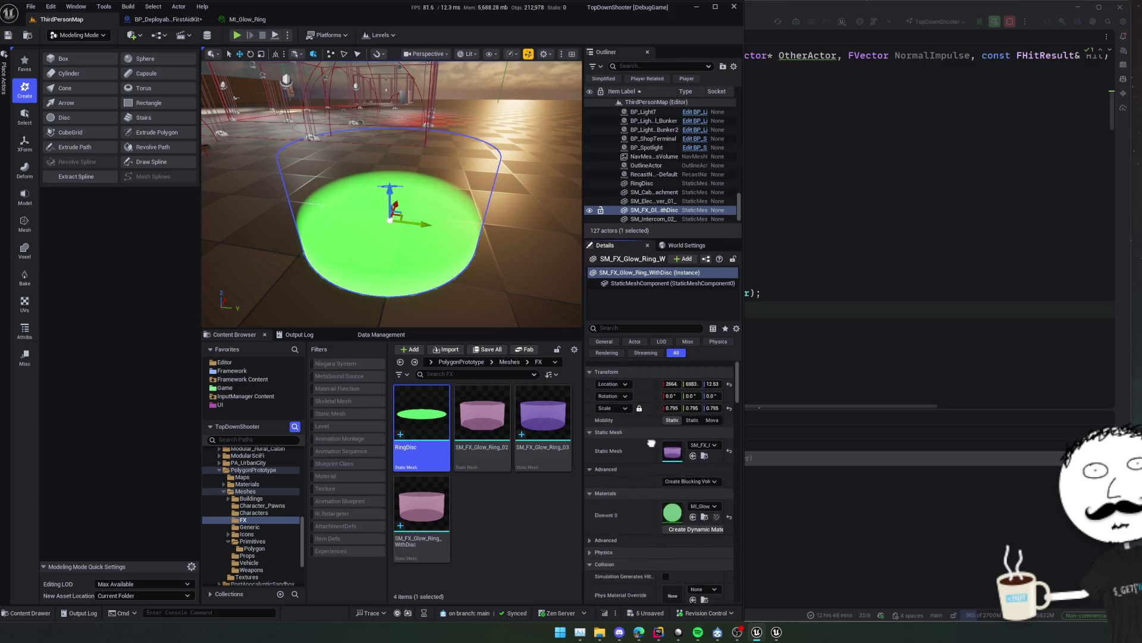
pyautogui.scroll(-3, 651, 438)
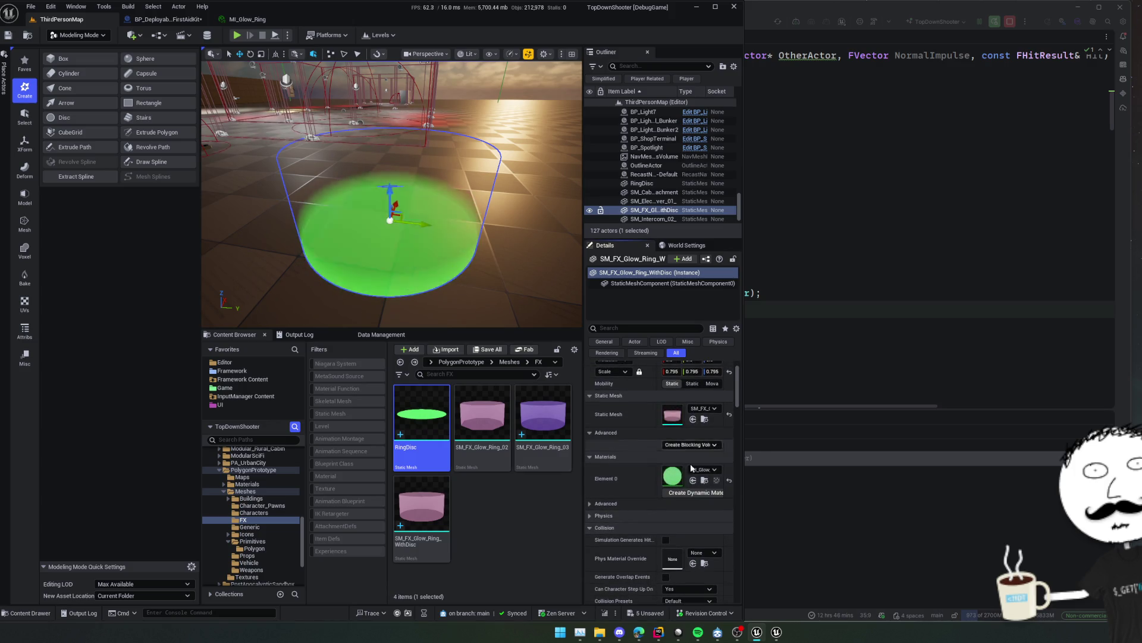
pyautogui.doubleClick(673, 477)
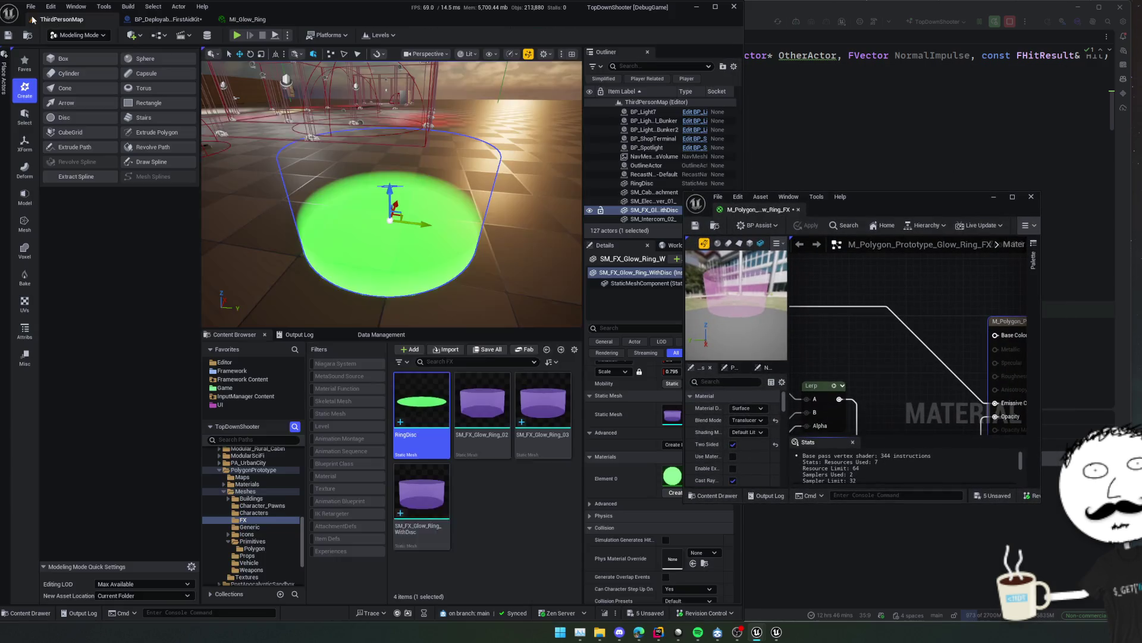
# Return to ThirdPersonMap in Selection Mode (Shift+1) and focus on the ring disc.
pyautogui.click(61, 19)
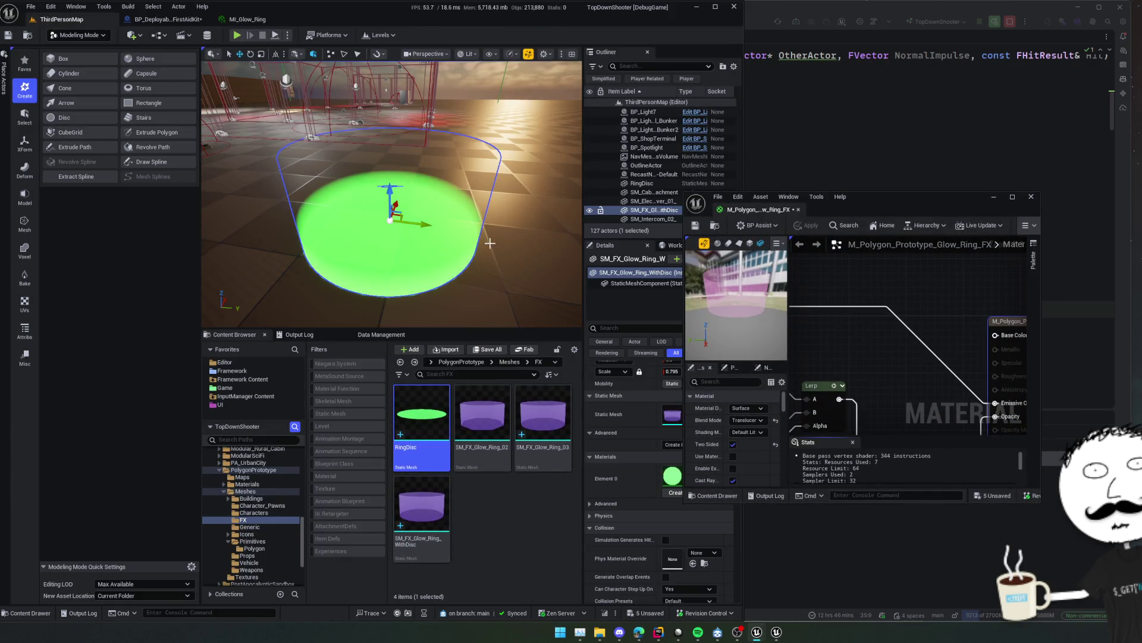
pyautogui.scroll(3, 432, 181)
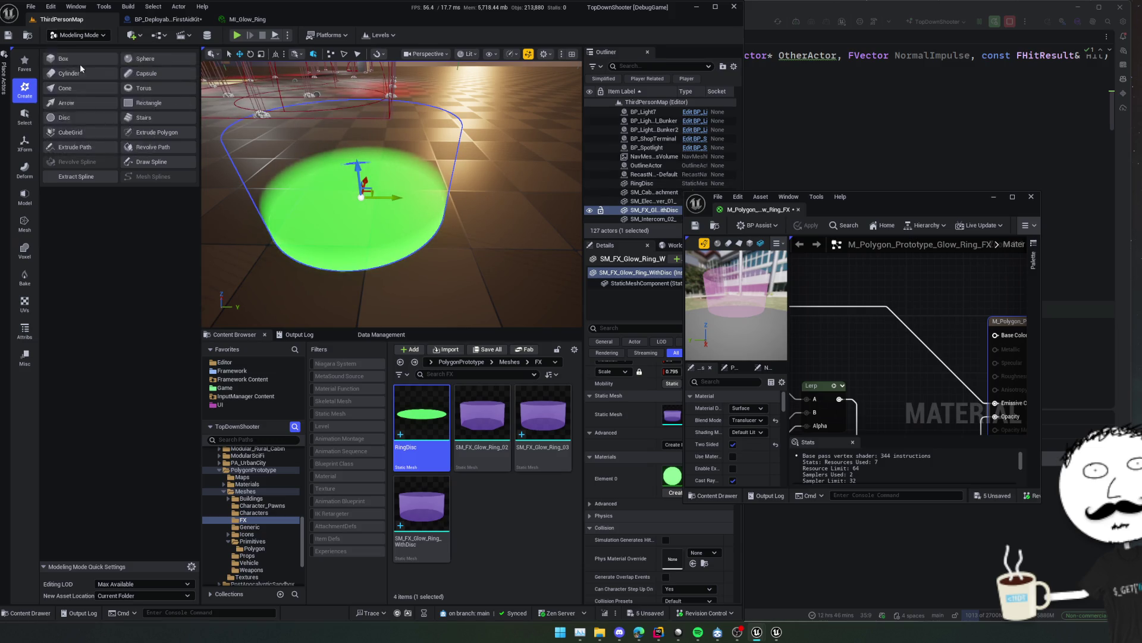
pyautogui.hotkey('shift', '1')
pyautogui.doubleClick(586, 183)
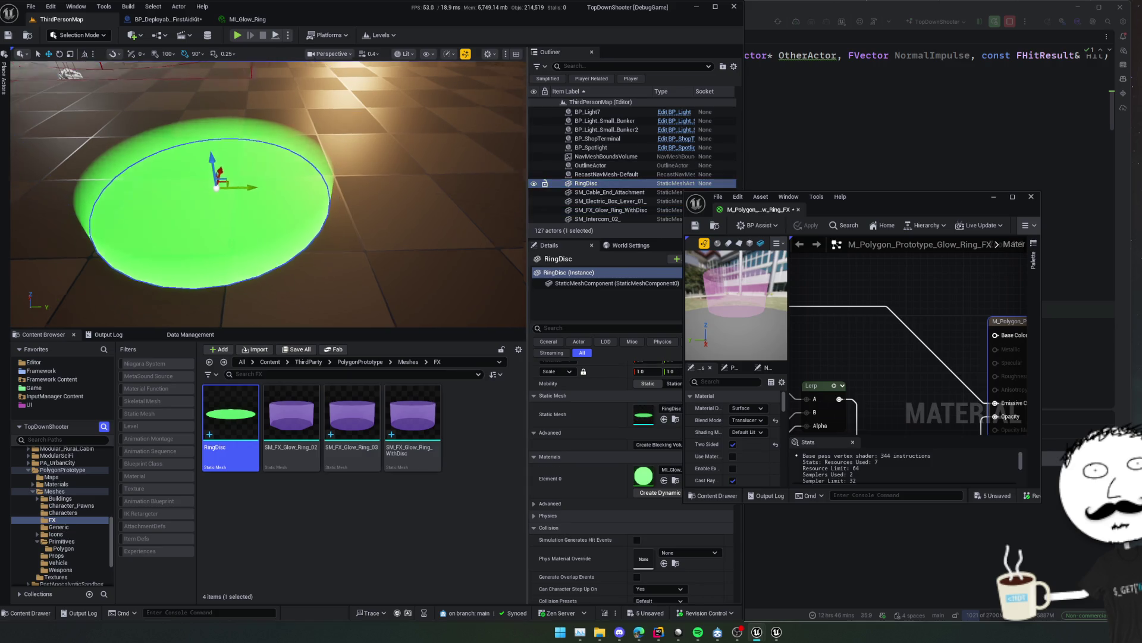
# Duplicate RingDisc as RingDisc2, move it beside the original, and save the level.
pyautogui.hotkey('ctrl', 'd')
pyautogui.moveTo(268, 190); pyautogui.dragTo(220, 205)
pyautogui.hotkey('ctrl', 's')
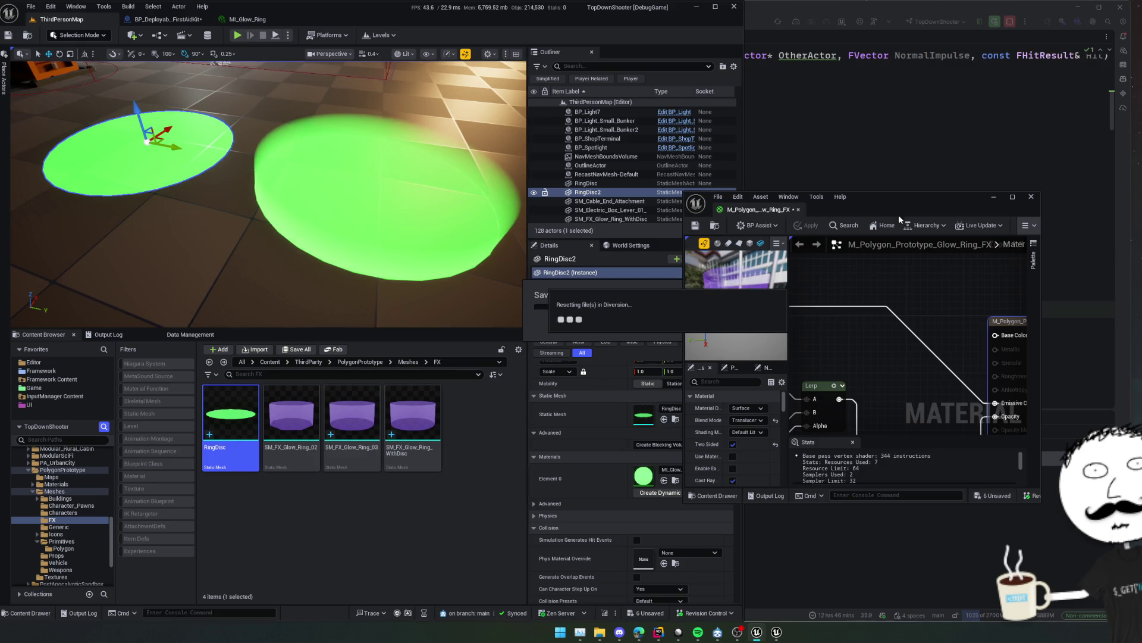
# Rearrange the material editor window and browse to M_Polygon_Prototype_Glow_Ring_FX in the Materials folder.
pyautogui.moveTo(894, 209)
pyautogui.mouseDown()
pyautogui.moveTo(875, 252)
pyautogui.moveTo(906, 308)
pyautogui.mouseUp()
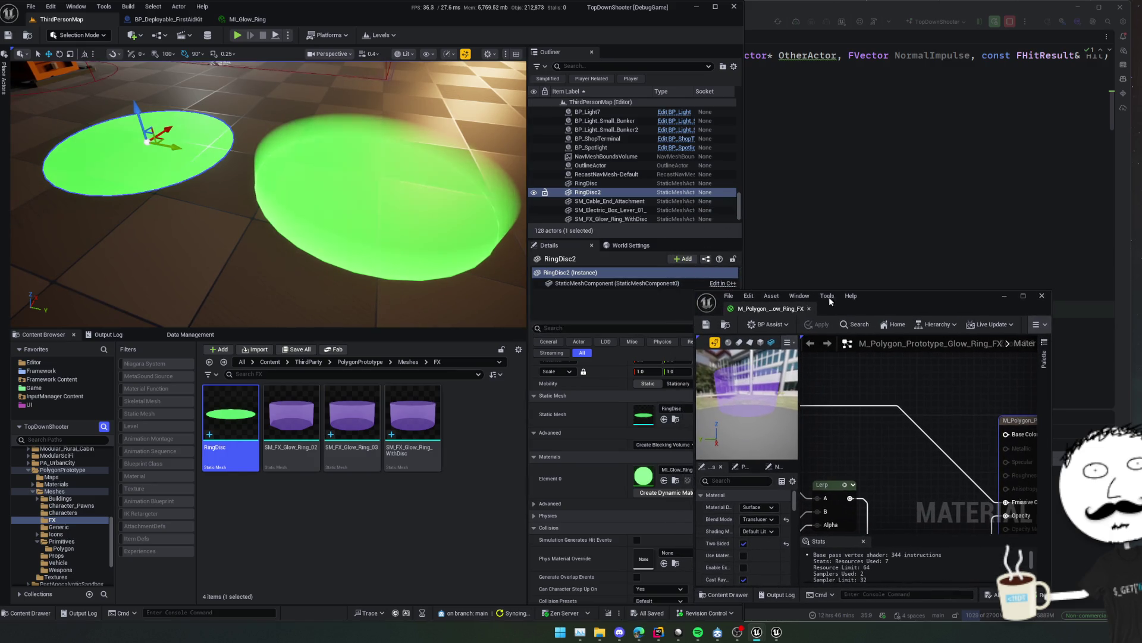
pyautogui.moveTo(691, 292)
pyautogui.mouseDown()
pyautogui.moveTo(595, 226)
pyautogui.moveTo(562, 159)
pyautogui.mouseUp()
pyautogui.press('f')
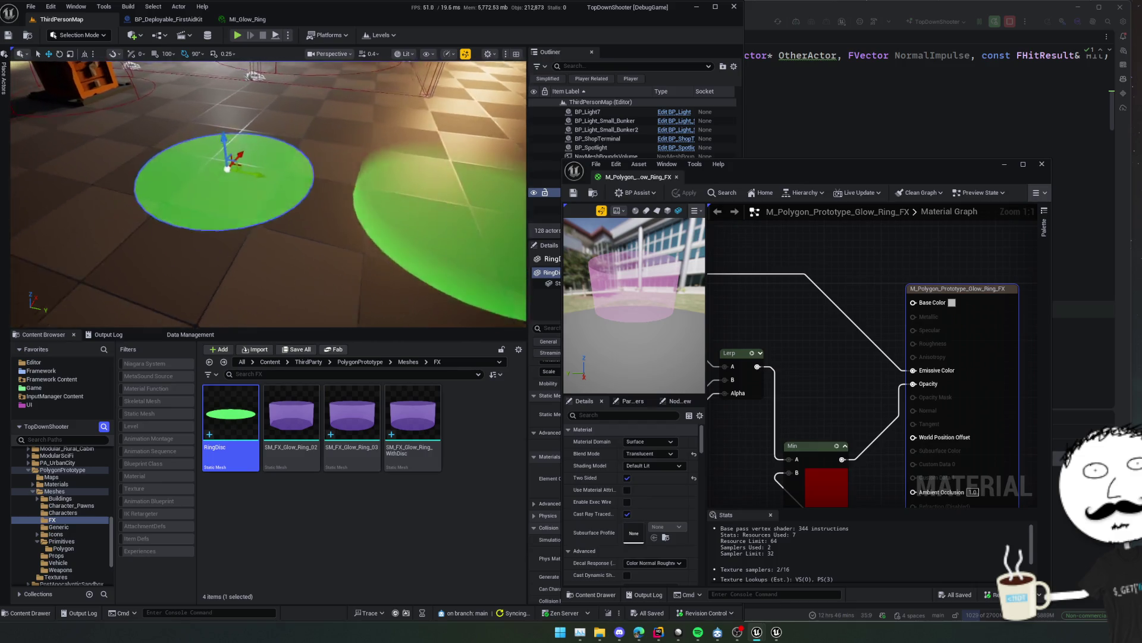
pyautogui.moveTo(725, 454); pyautogui.dragTo(847, 350)
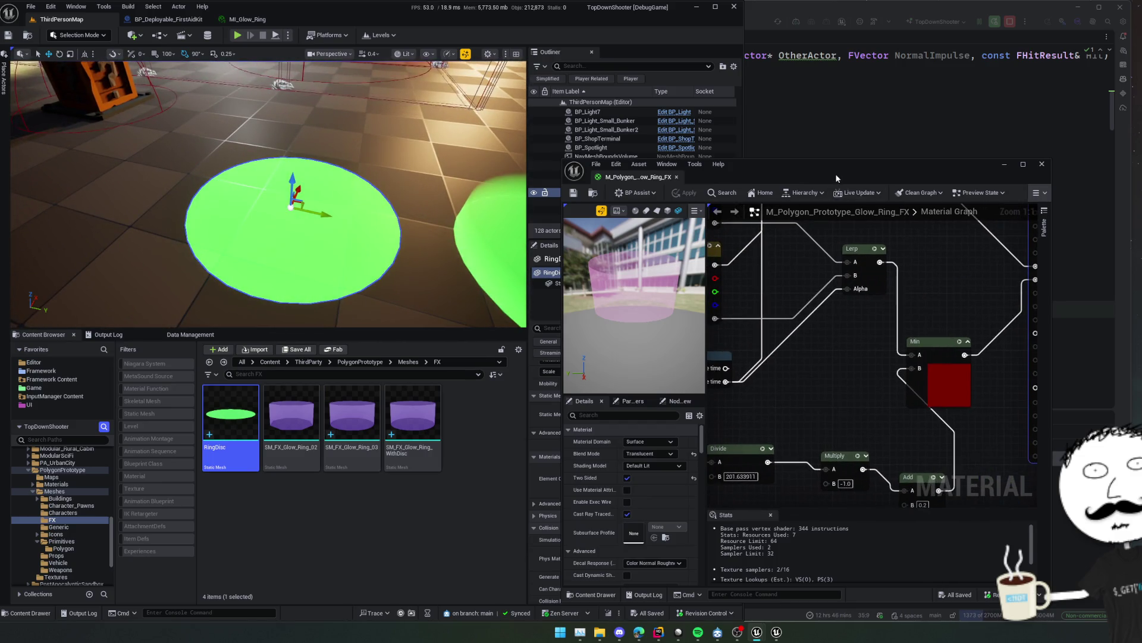
pyautogui.moveTo(837, 178); pyautogui.dragTo(1015, 160)
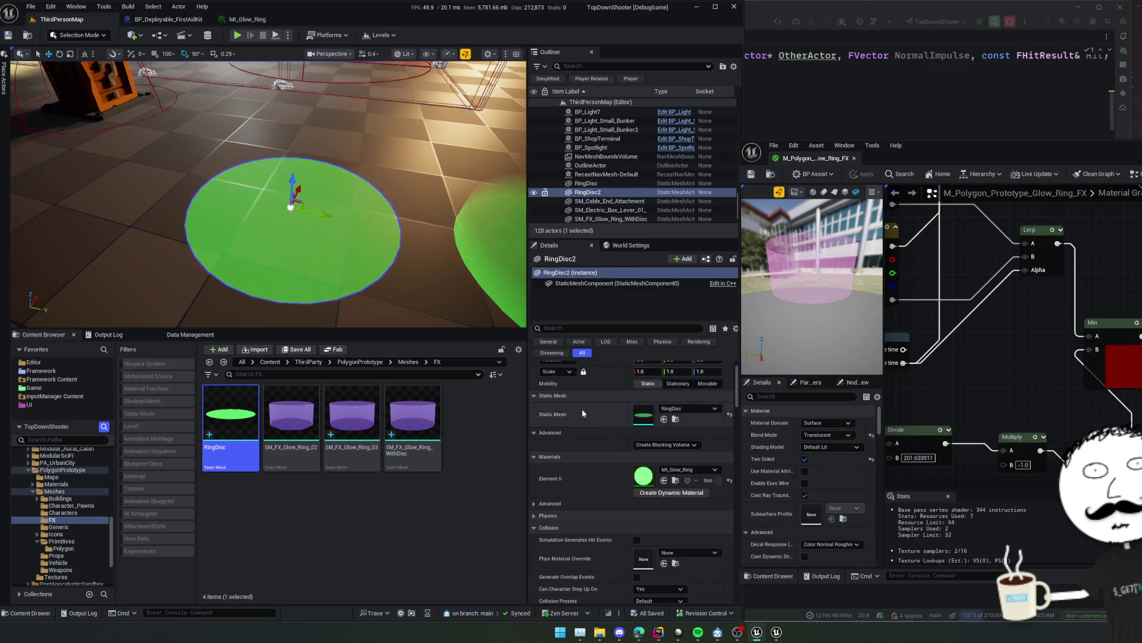
pyautogui.click(771, 177)
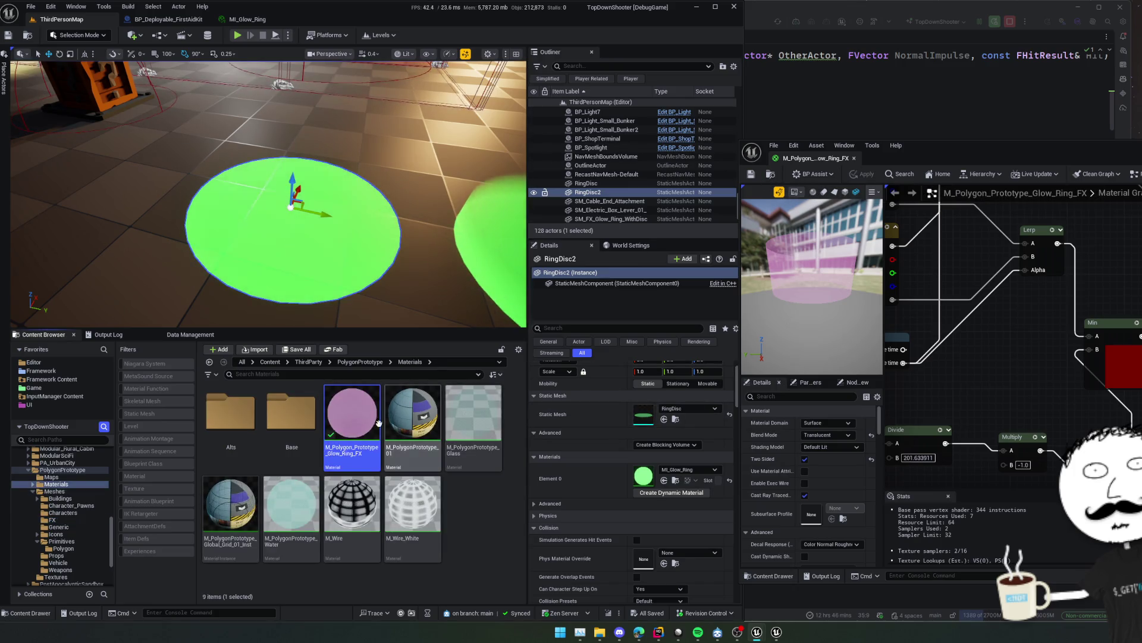
# Apply the glow ring material to the duplicated disc and search the node list for 'position'.
pyautogui.moveTo(352, 417)
pyautogui.mouseDown()
pyautogui.moveTo(572, 446)
pyautogui.moveTo(640, 475)
pyautogui.mouseUp()
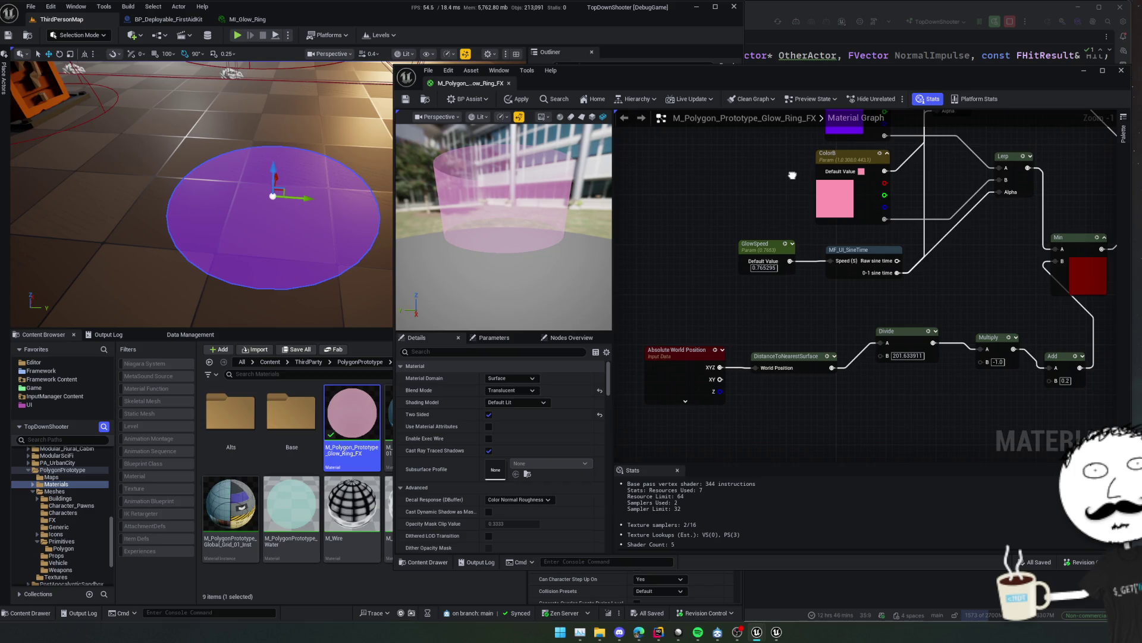
pyautogui.scroll(-1, 792, 175)
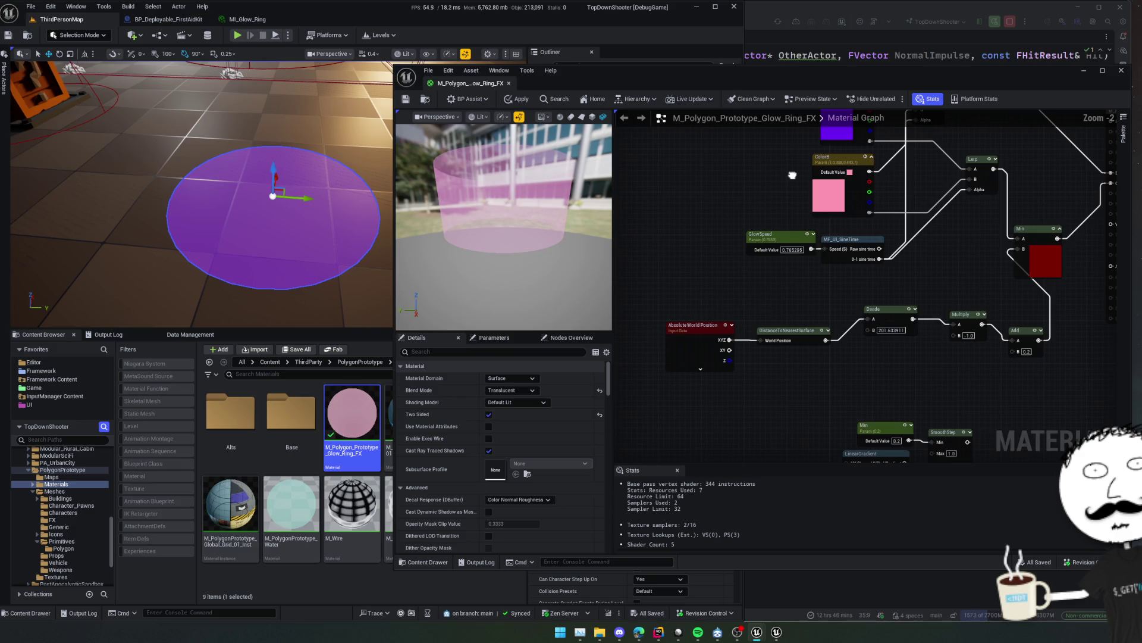
pyautogui.rightClick(702, 295)
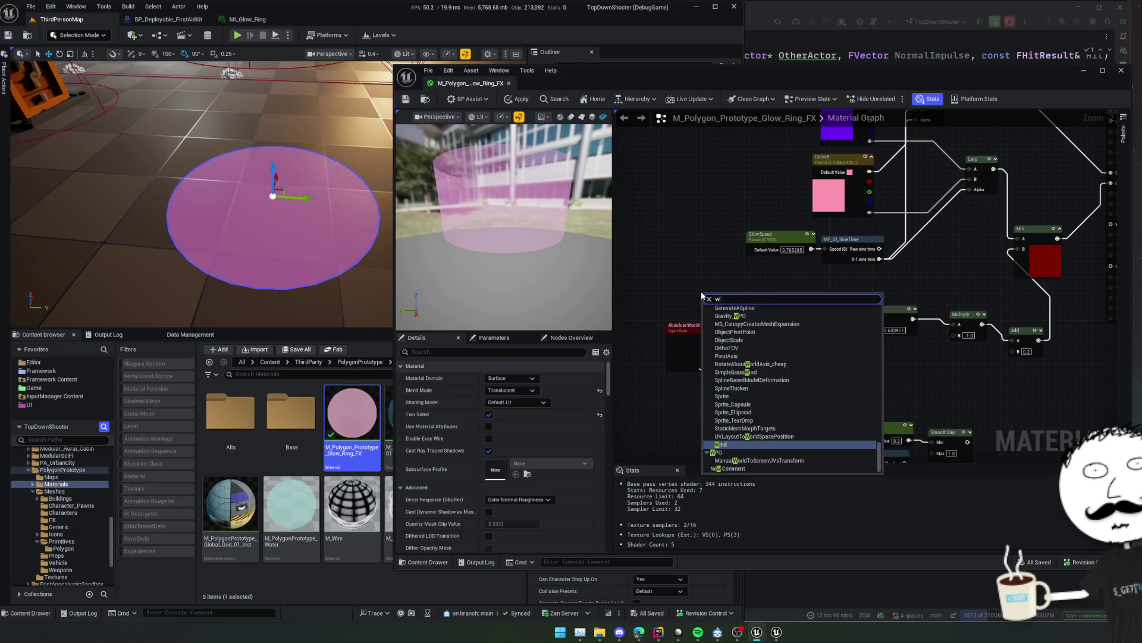
pyautogui.write('position')
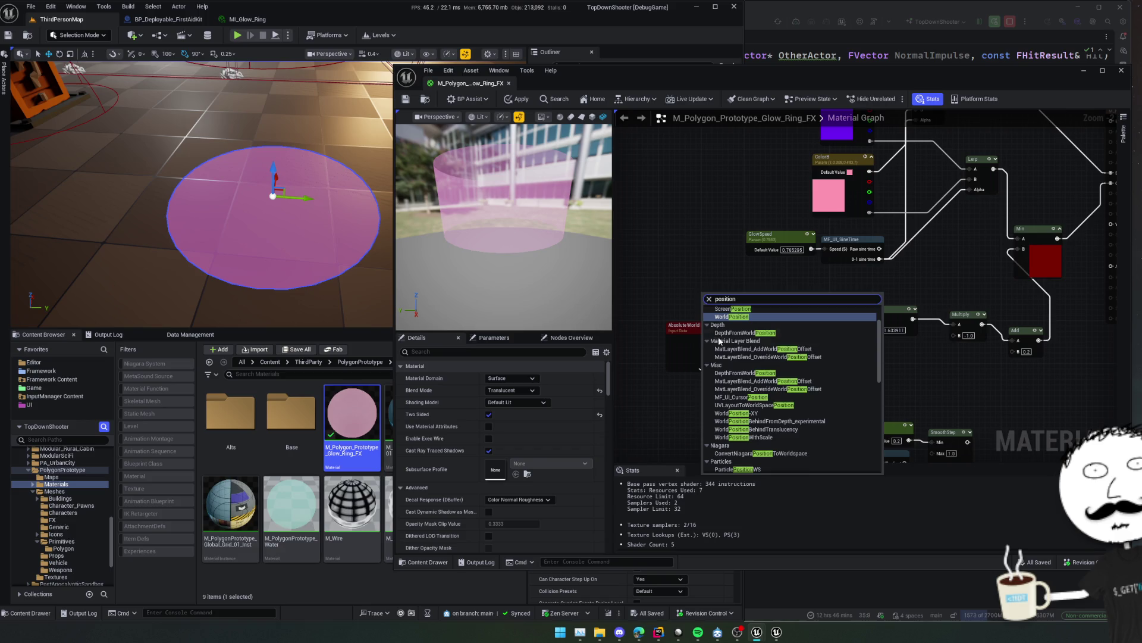
pyautogui.scroll(2, 786, 360)
pyautogui.scroll(1, 786, 364)
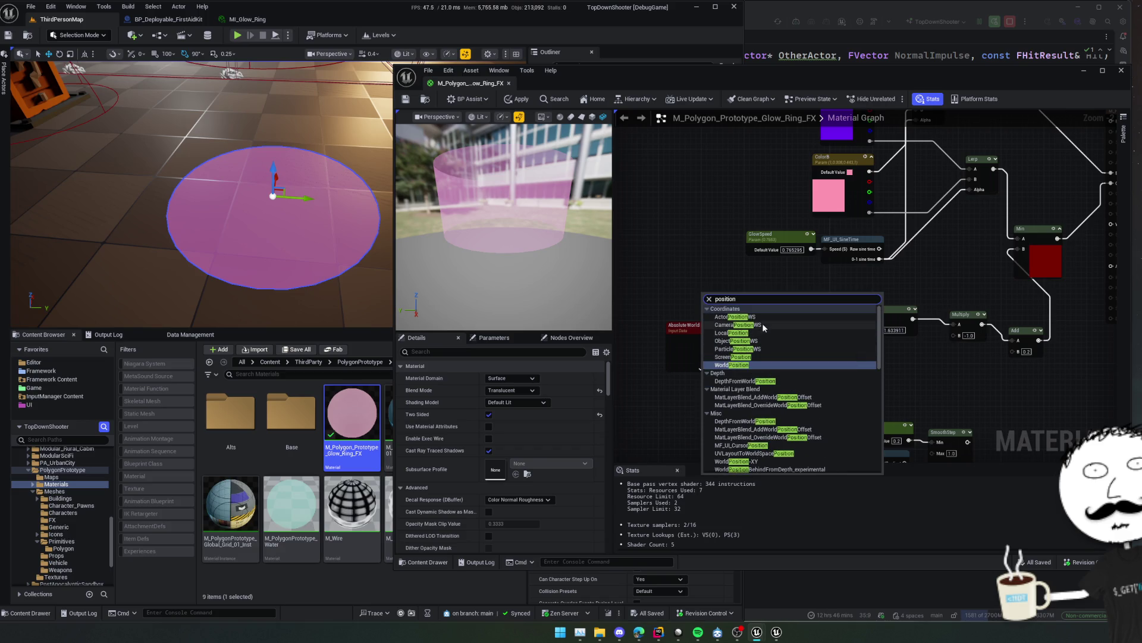
pyautogui.scroll(-2, 772, 330)
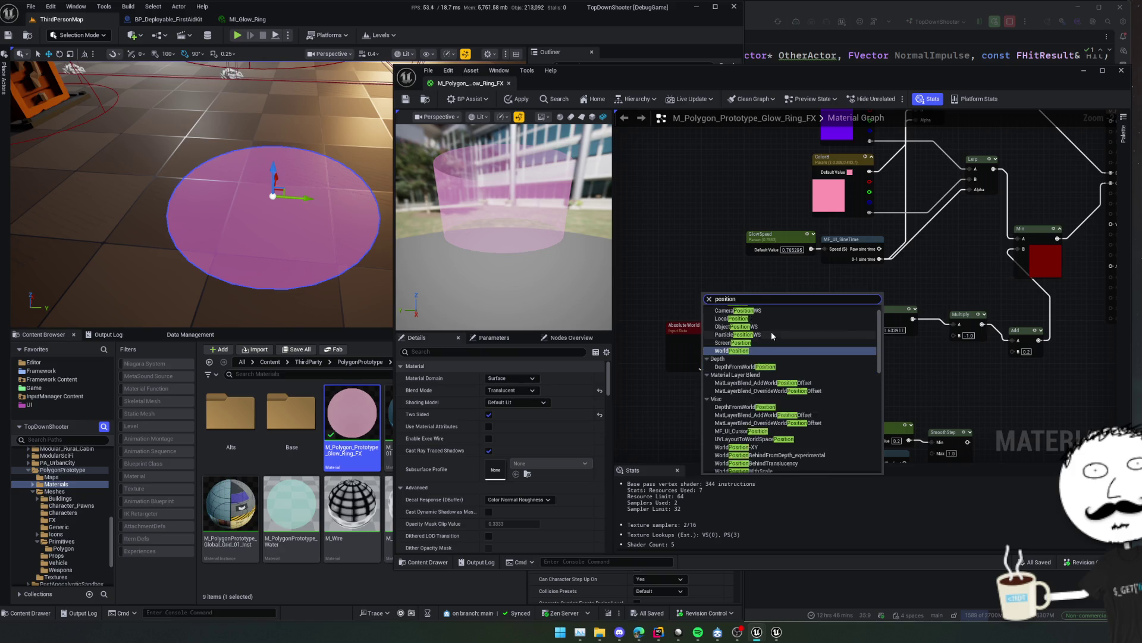
pyautogui.scroll(-1, 884, 356)
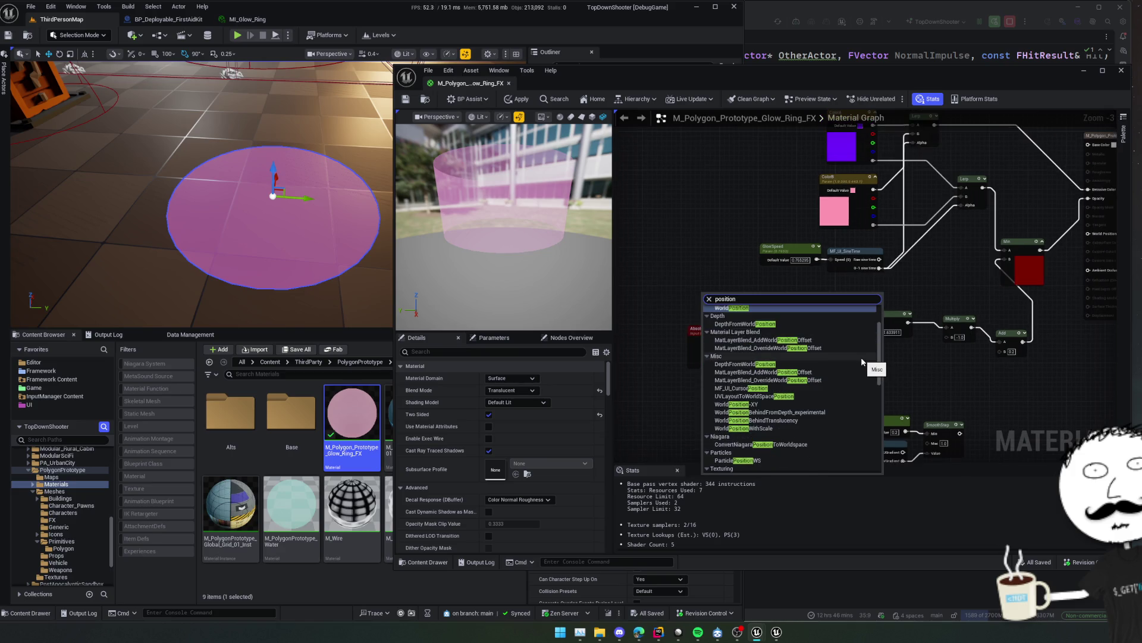
pyautogui.scroll(-2, 862, 357)
pyautogui.scroll(-2, 861, 357)
pyautogui.scroll(-6, 861, 357)
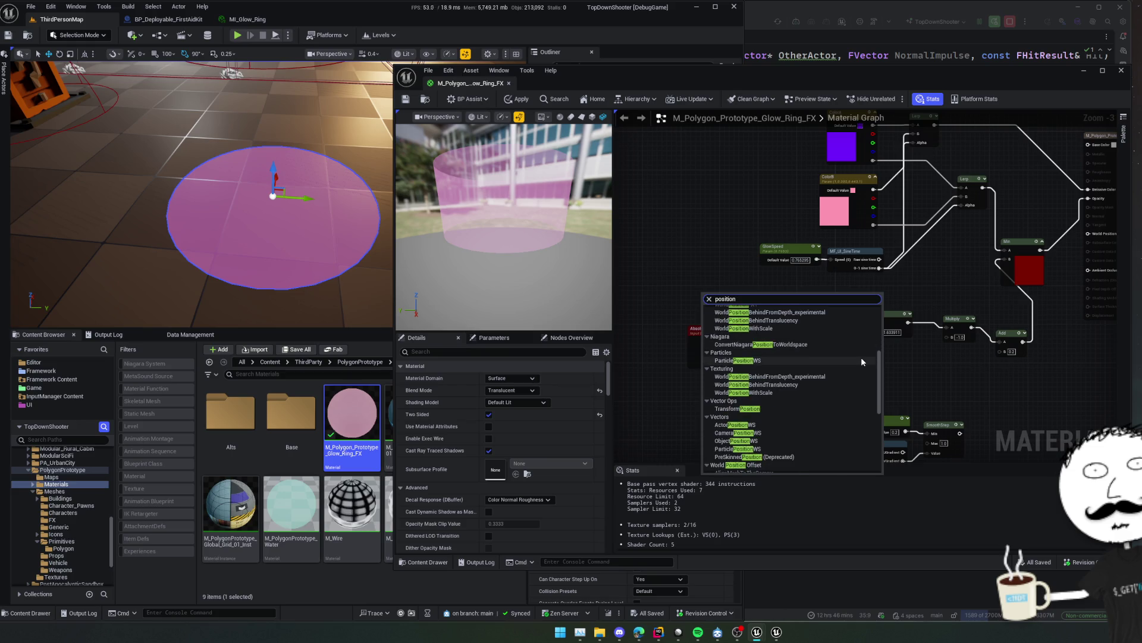
pyautogui.scroll(-1, 862, 357)
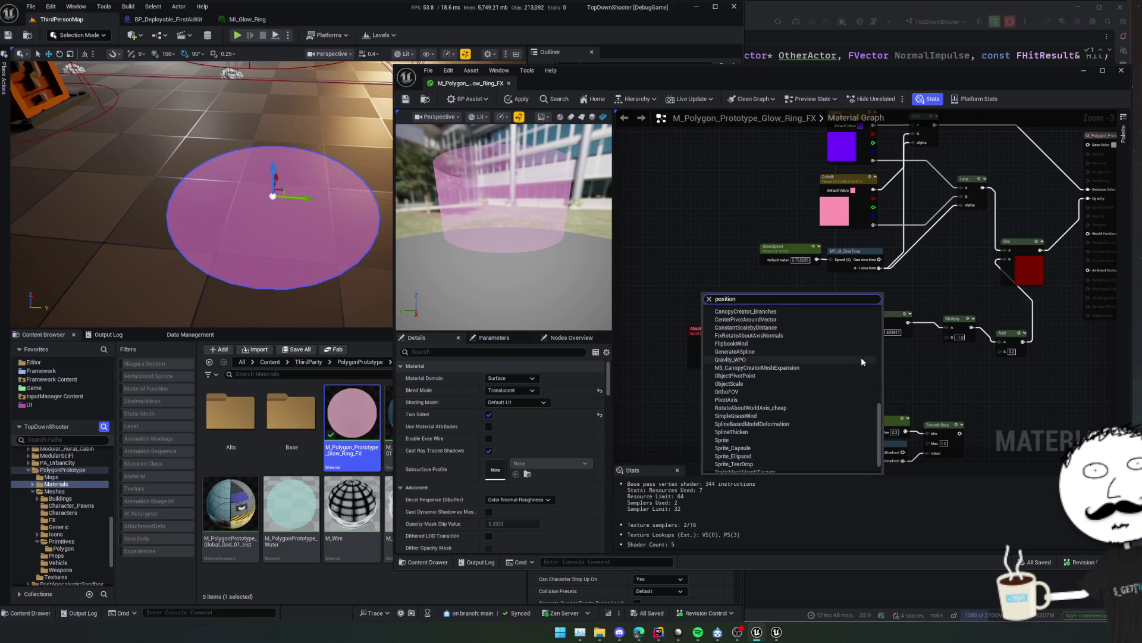
pyautogui.scroll(-1, 862, 357)
pyautogui.scroll(-1, 862, 362)
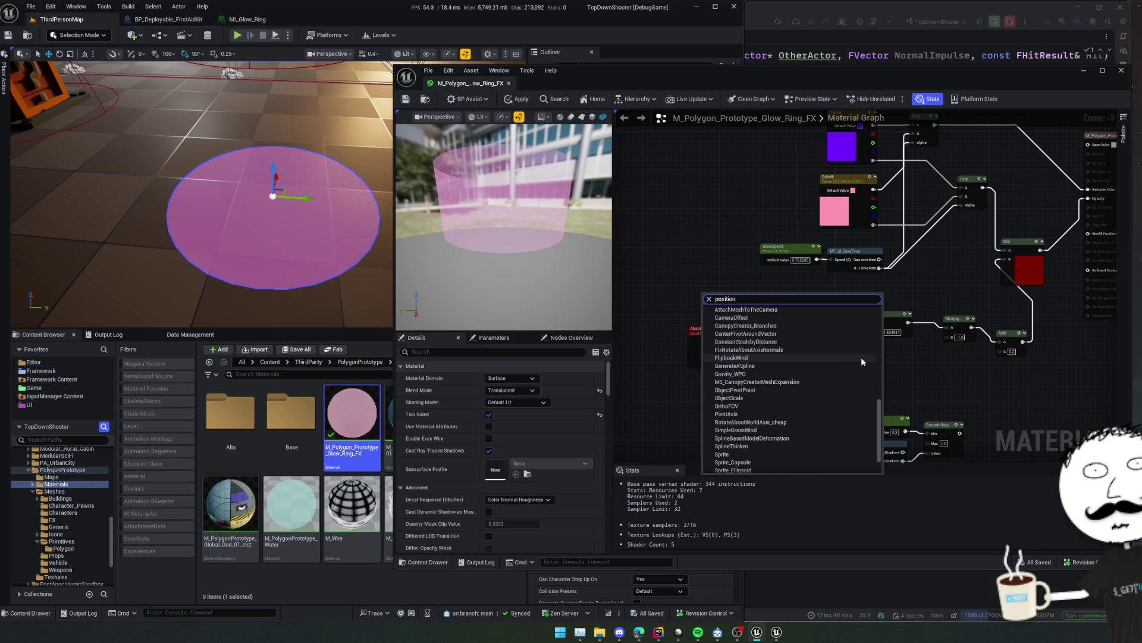
pyautogui.scroll(-1, 861, 361)
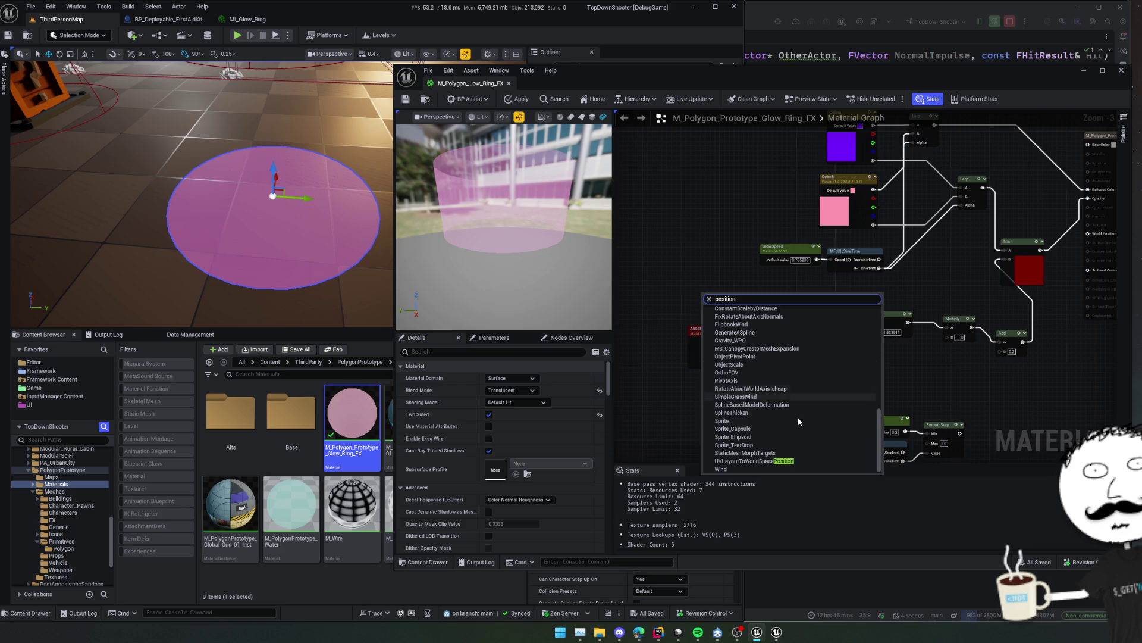
# Add an Absolute World Position node, discarding a mistakenly added UVLayoutToWorldSpacePosition node.
pyautogui.click(751, 461)
pyautogui.scroll(2, 768, 387)
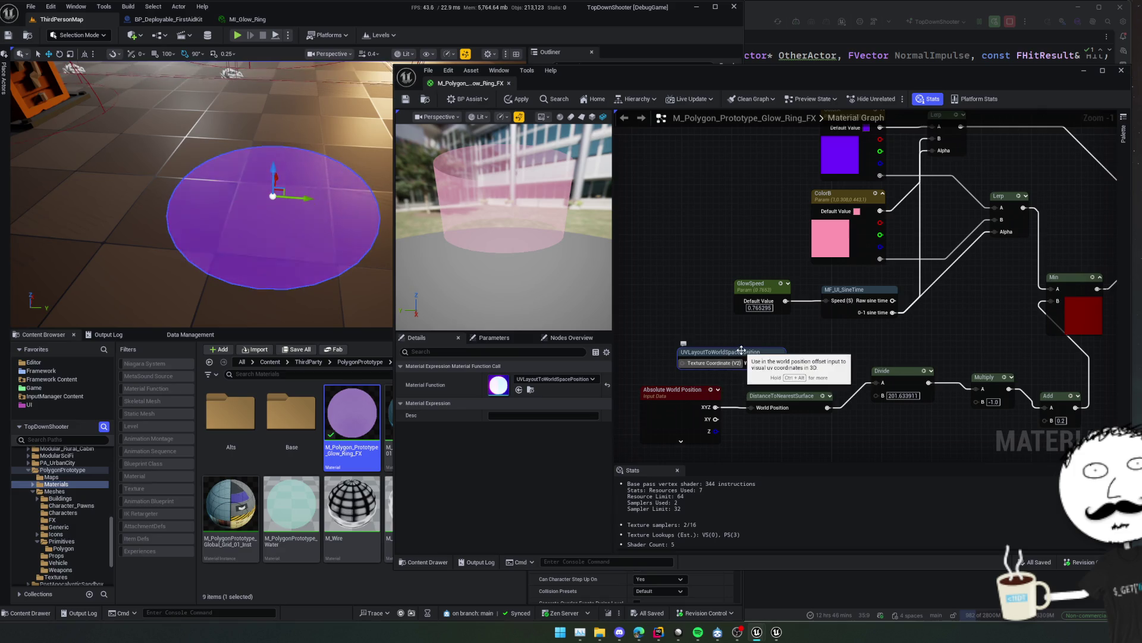
pyautogui.press('Delete')
pyautogui.scroll(-1, 766, 368)
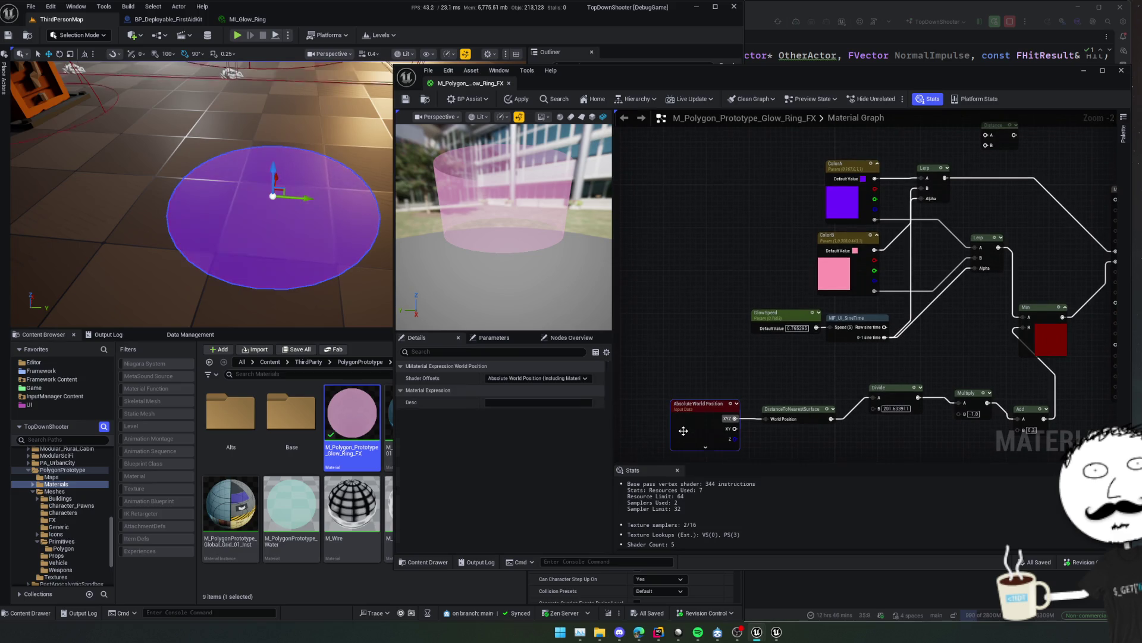
pyautogui.click(699, 404)
pyautogui.press('f')
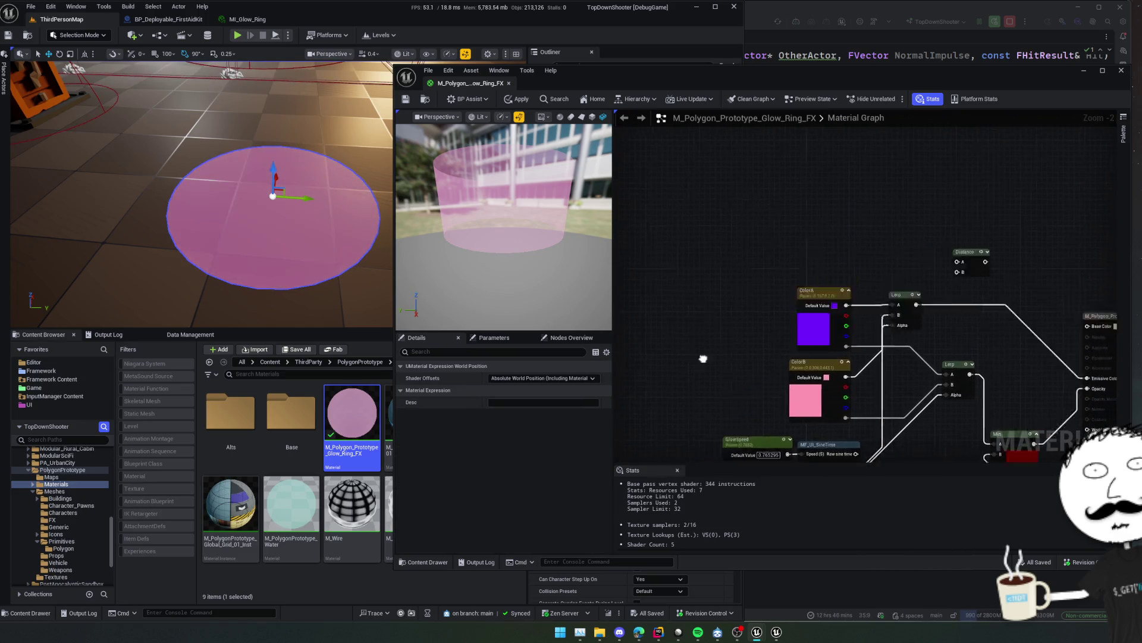
# Wire Absolute World Position XY into Distance A, trying and then removing a 0.5 constant on B.
pyautogui.moveTo(929, 395); pyautogui.dragTo(901, 336)
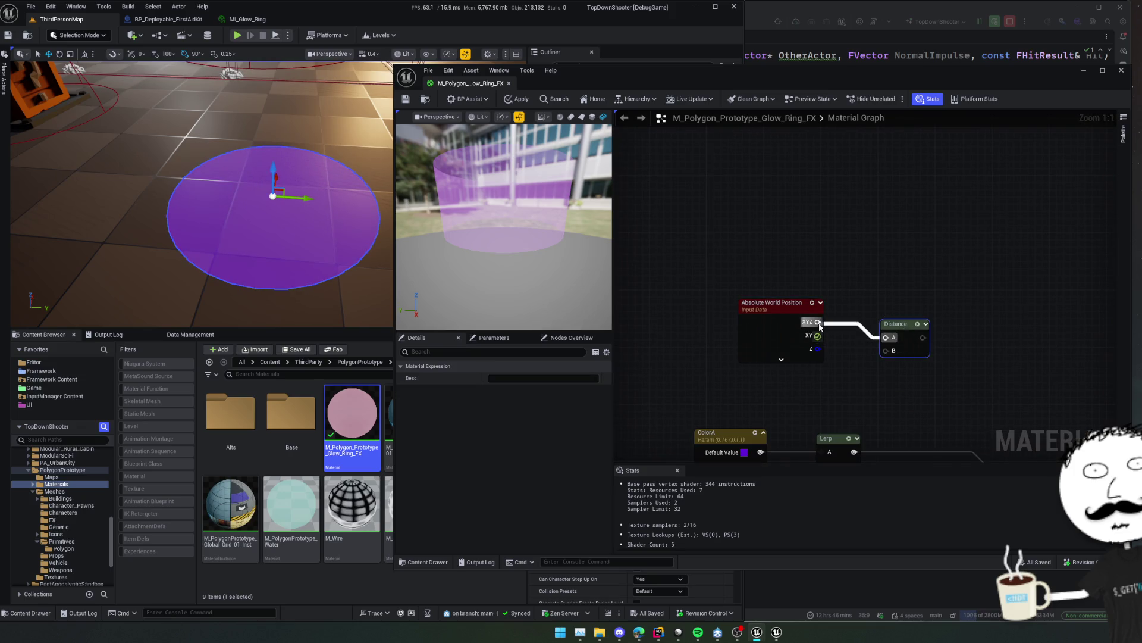
pyautogui.moveTo(818, 341); pyautogui.dragTo(818, 337)
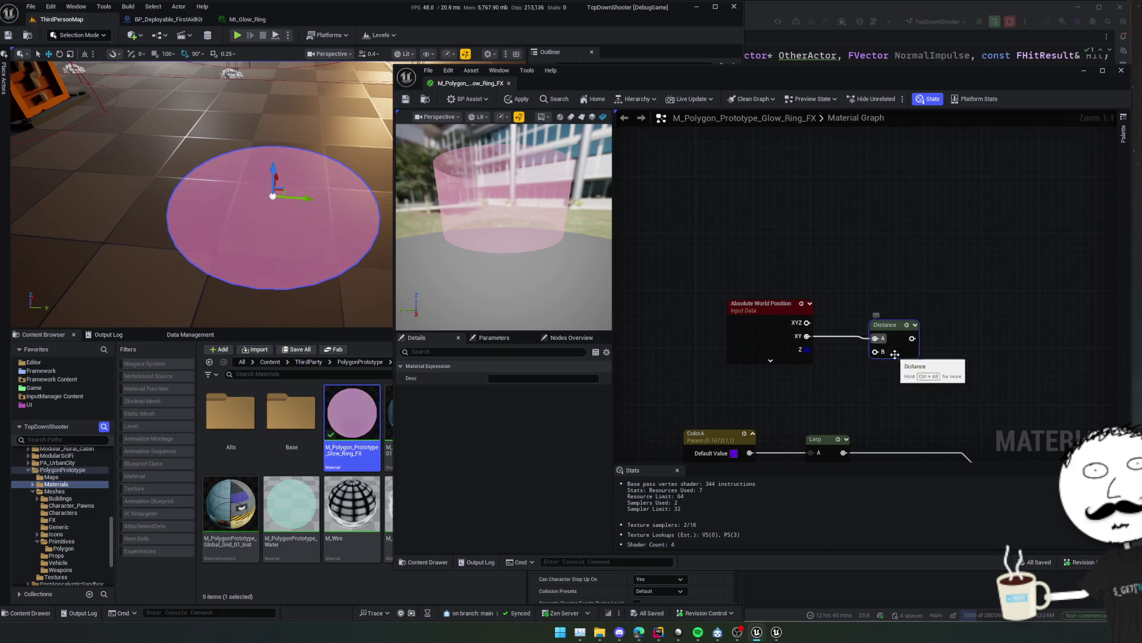
pyautogui.moveTo(887, 351); pyautogui.dragTo(834, 372)
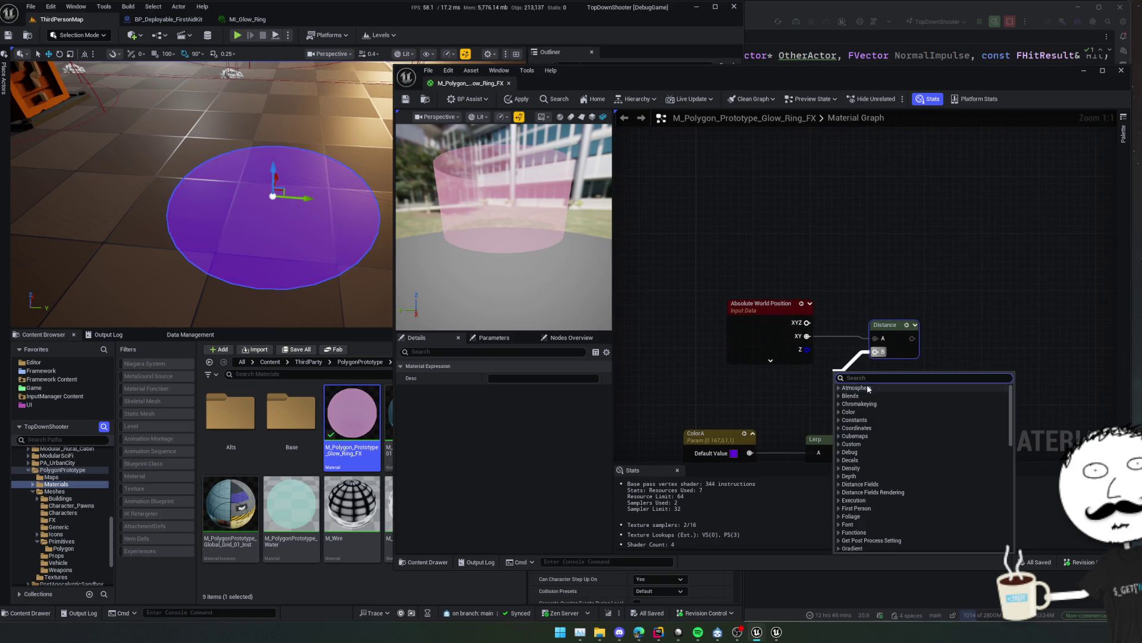
pyautogui.click(830, 366)
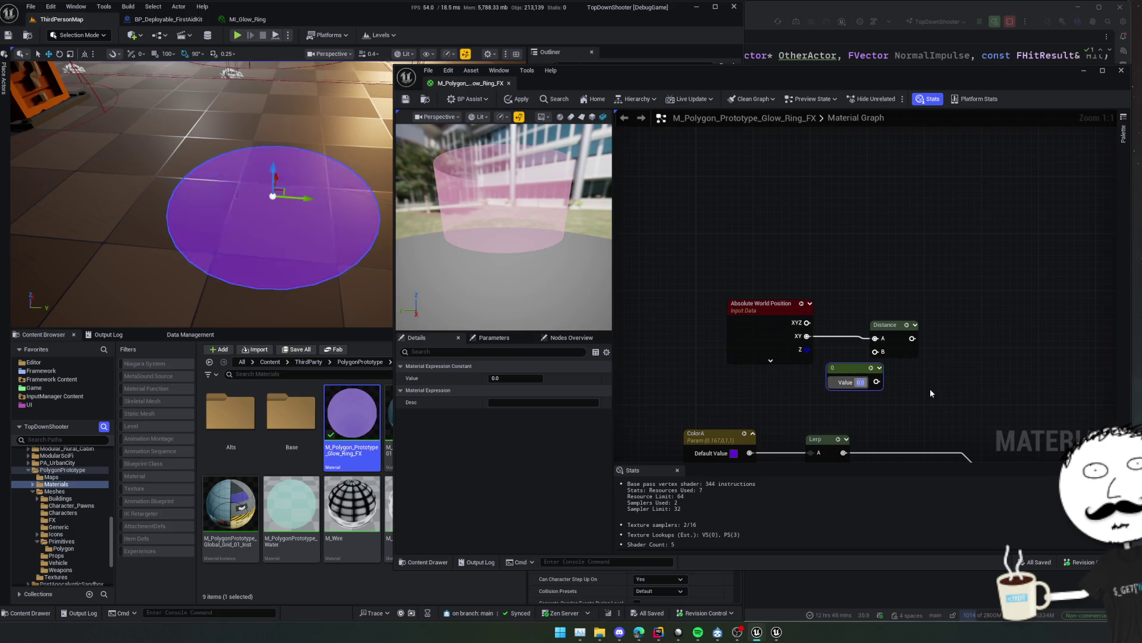
pyautogui.write('0.5')
pyautogui.press('Return')
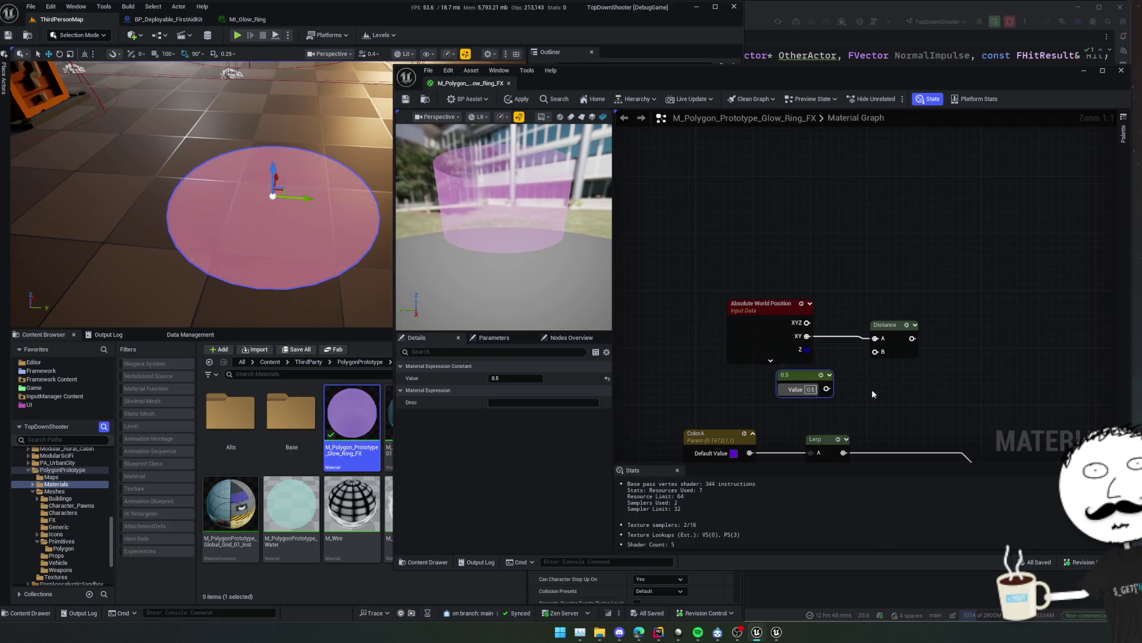
pyautogui.press('Delete')
pyautogui.scroll(-2, 739, 339)
# Feed Distance B with Object Bounds divided by 2.
pyautogui.moveTo(739, 340)
pyautogui.mouseDown()
pyautogui.moveTo(728, 281)
pyautogui.moveTo(735, 328)
pyautogui.mouseUp()
pyautogui.write('bounds')
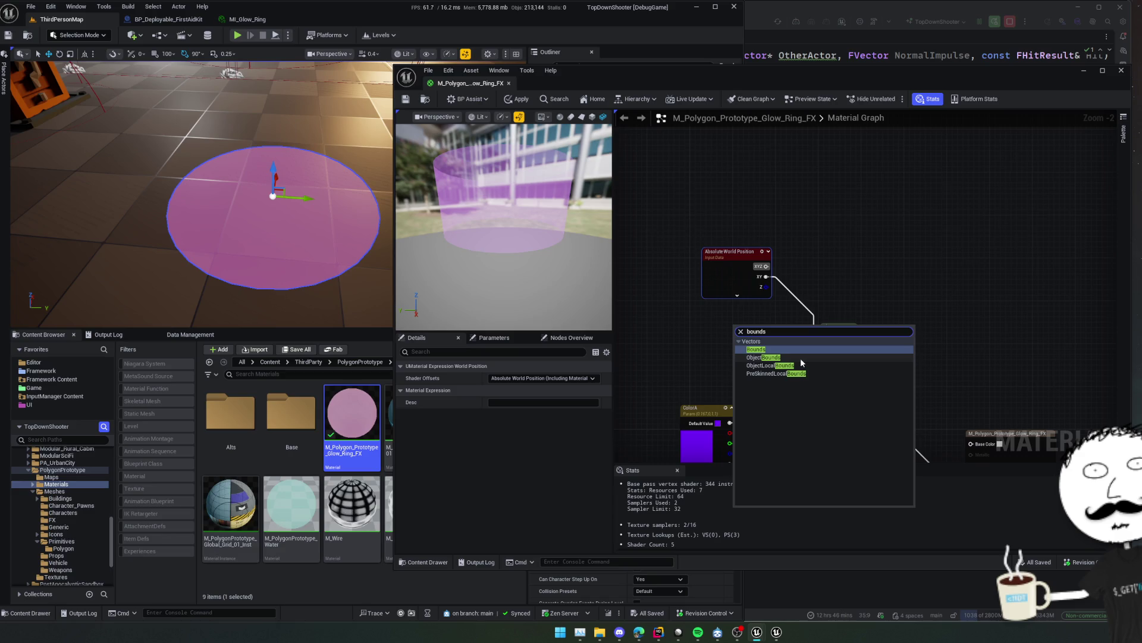
pyautogui.press('Return')
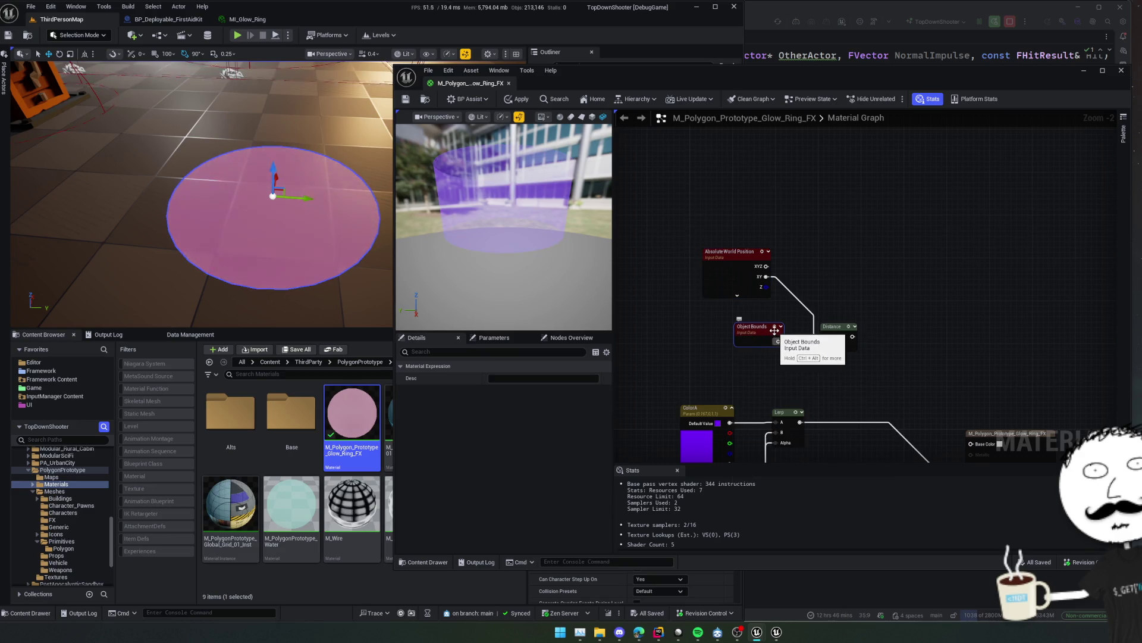
pyautogui.moveTo(734, 329)
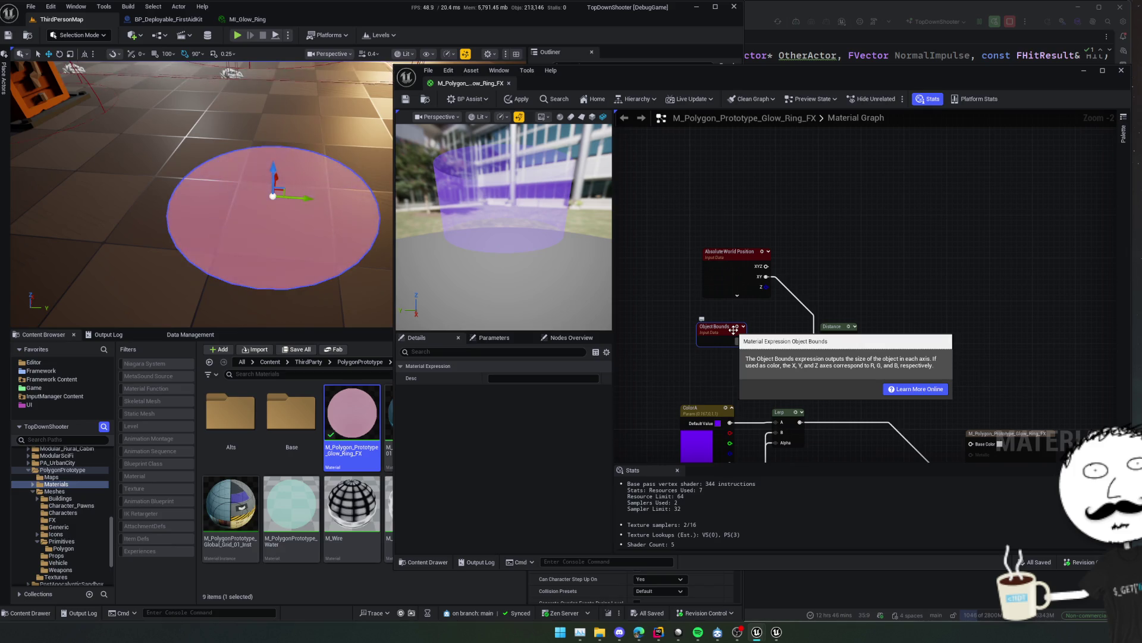
pyautogui.moveTo(740, 340); pyautogui.dragTo(763, 352)
pyautogui.write('/2')
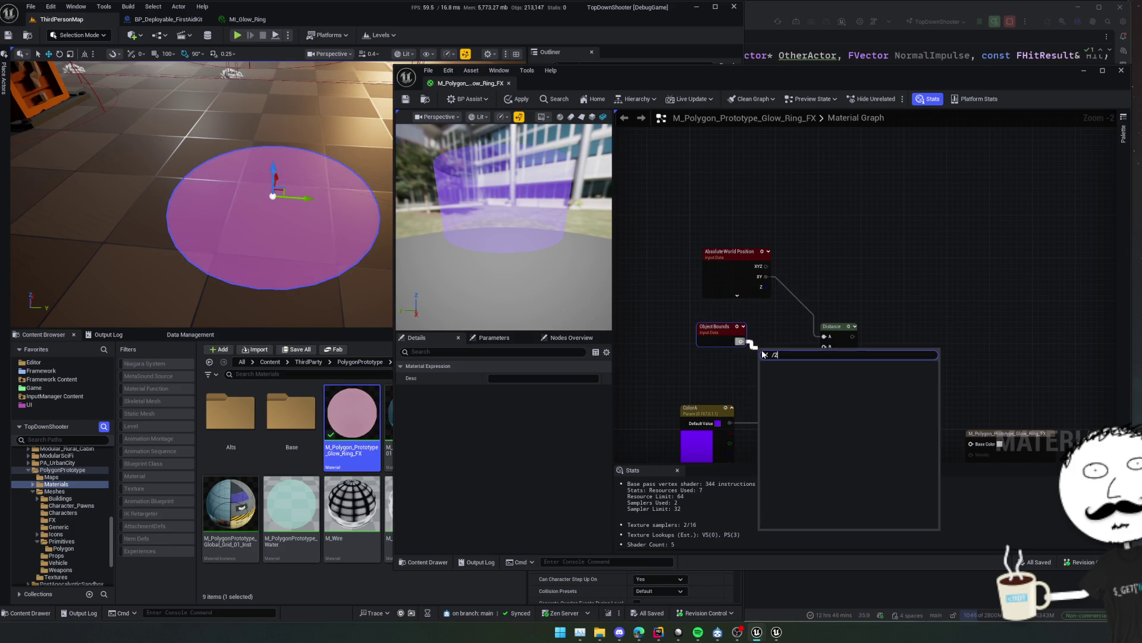
pyautogui.press('Return')
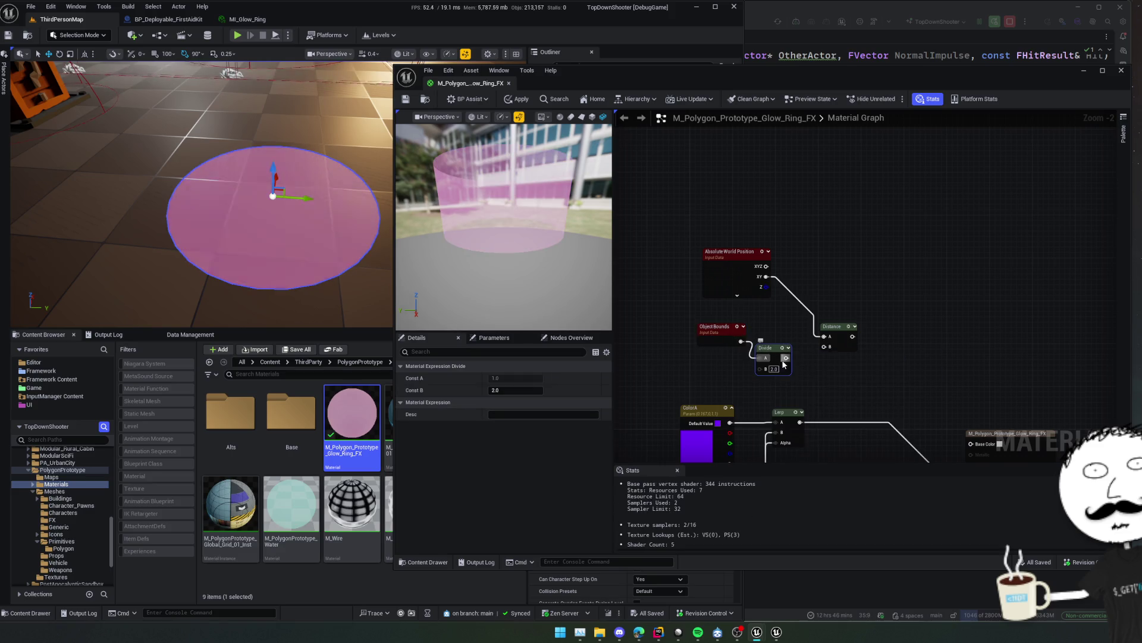
pyautogui.moveTo(825, 349)
pyautogui.mouseDown()
pyautogui.moveTo(773, 333)
pyautogui.moveTo(782, 290)
pyautogui.mouseUp()
pyautogui.click(783, 289)
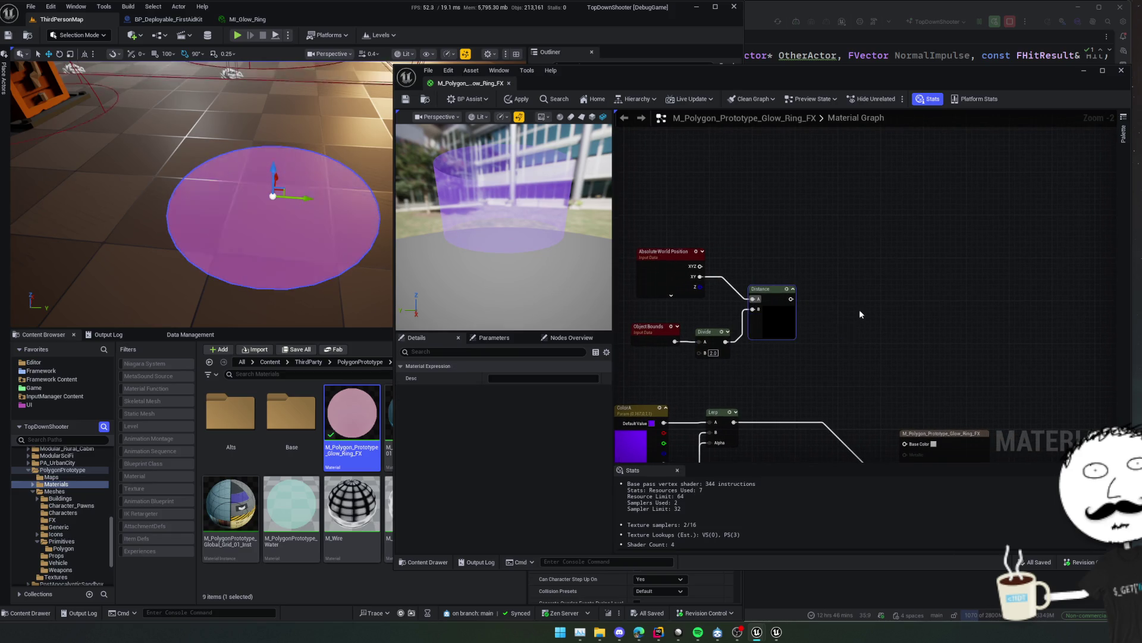
# Duplicate the upper Lerp node.
pyautogui.moveTo(859, 316)
pyautogui.mouseDown()
pyautogui.moveTo(877, 288)
pyautogui.moveTo(852, 271)
pyautogui.moveTo(958, 293)
pyautogui.moveTo(914, 280)
pyautogui.moveTo(873, 176)
pyautogui.moveTo(886, 135)
pyautogui.moveTo(866, 279)
pyautogui.mouseUp()
pyautogui.click(801, 278)
pyautogui.hotkey('ctrl', 'w')
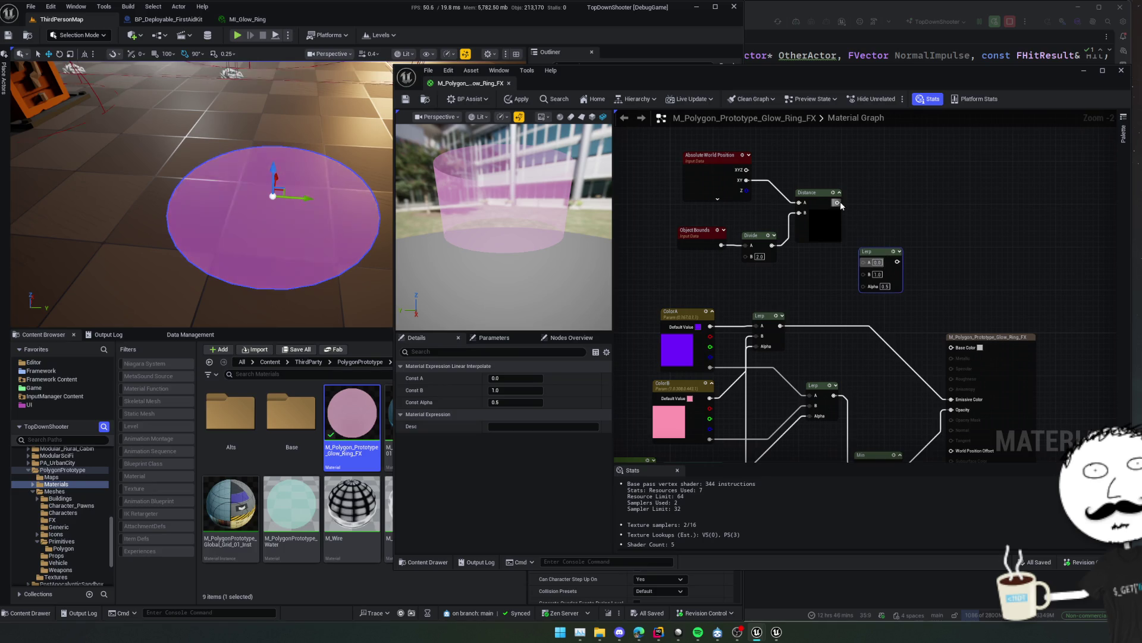
# Connect Distance to the new Lerp's Alpha and move the World Position, Divide, Multiply and Add nodes aside.
pyautogui.moveTo(837, 202)
pyautogui.mouseDown()
pyautogui.moveTo(873, 282)
pyautogui.moveTo(878, 107)
pyautogui.moveTo(973, 351)
pyautogui.moveTo(1000, 328)
pyautogui.mouseUp()
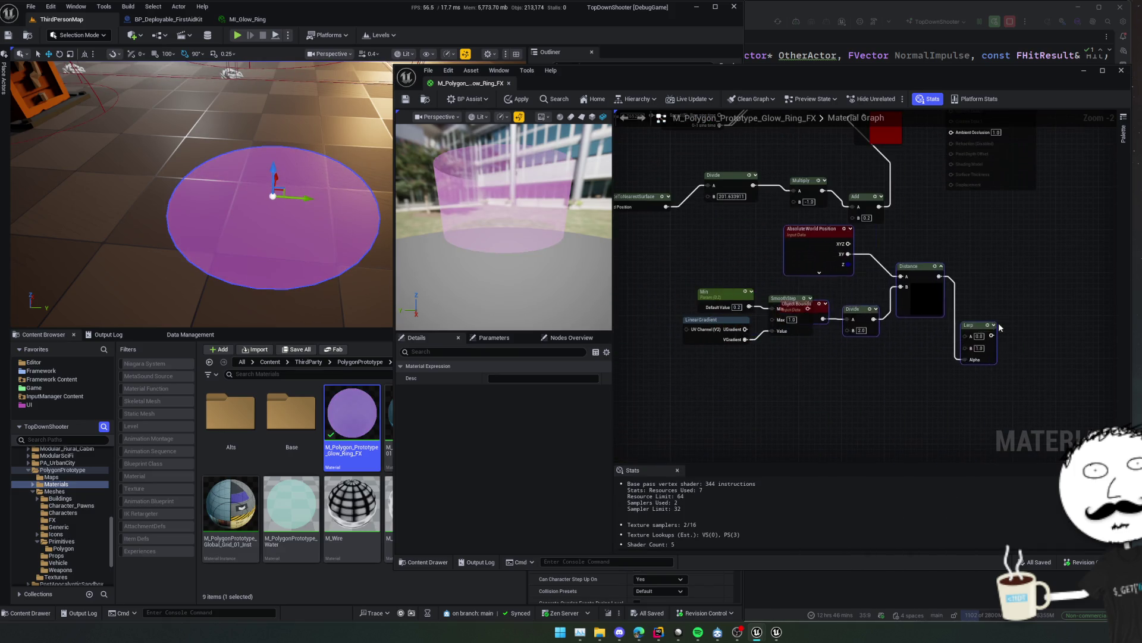
pyautogui.moveTo(839, 271)
pyautogui.mouseDown()
pyautogui.moveTo(690, 405)
pyautogui.moveTo(751, 356)
pyautogui.moveTo(764, 376)
pyautogui.mouseUp()
pyautogui.click(751, 355)
pyautogui.moveTo(831, 308); pyautogui.dragTo(798, 319)
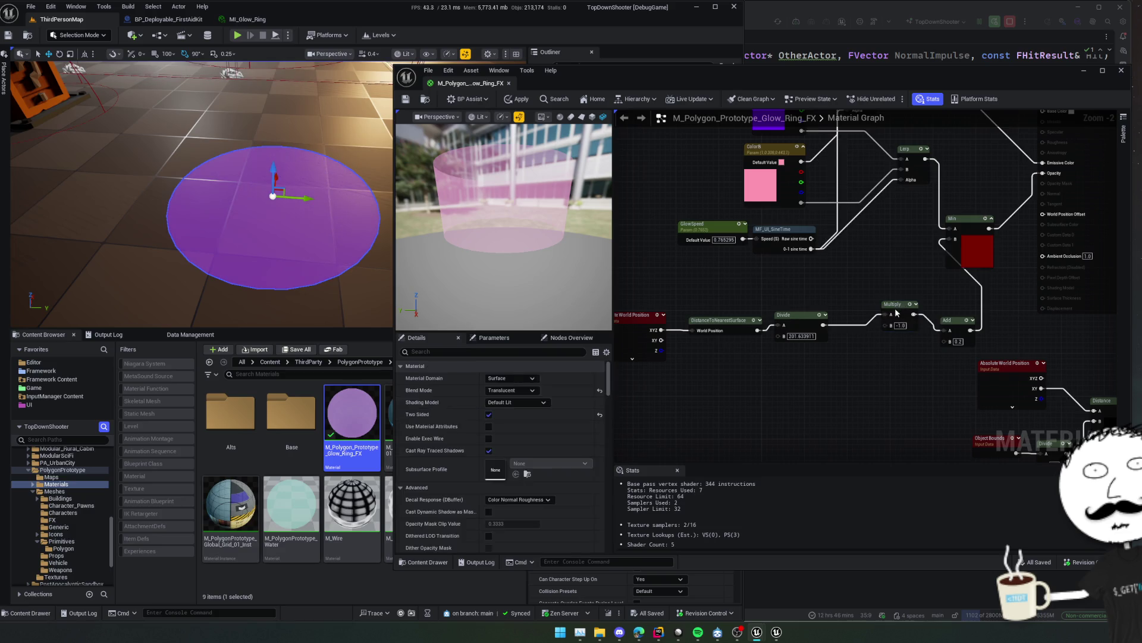
pyautogui.moveTo(900, 310); pyautogui.dragTo(862, 321)
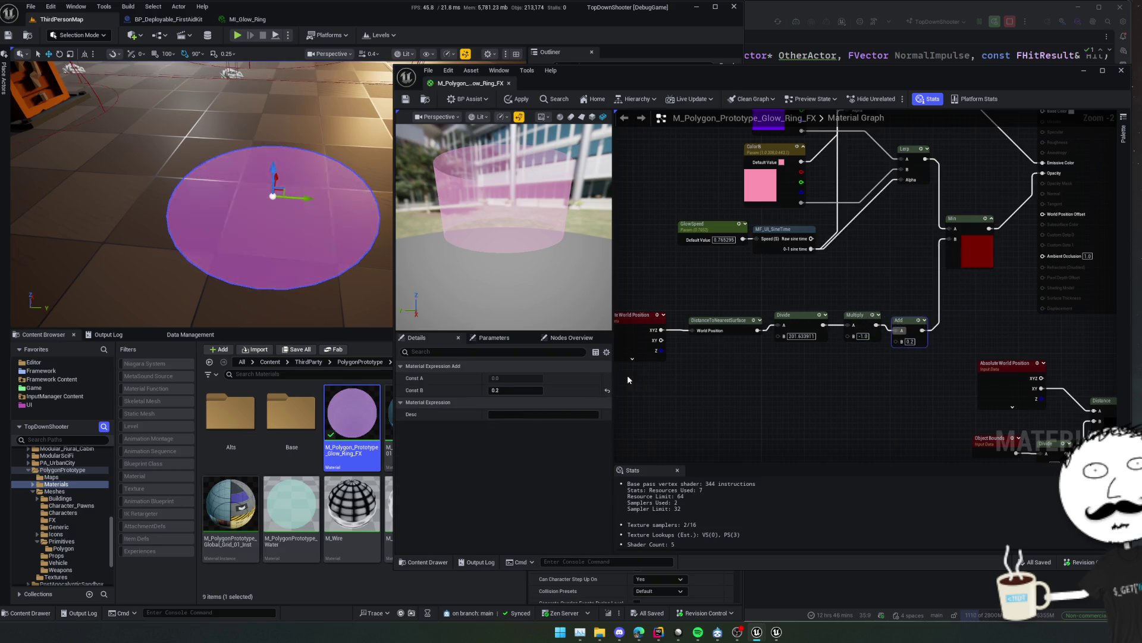
pyautogui.moveTo(618, 309); pyautogui.dragTo(930, 377)
pyautogui.moveTo(910, 322); pyautogui.dragTo(766, 296)
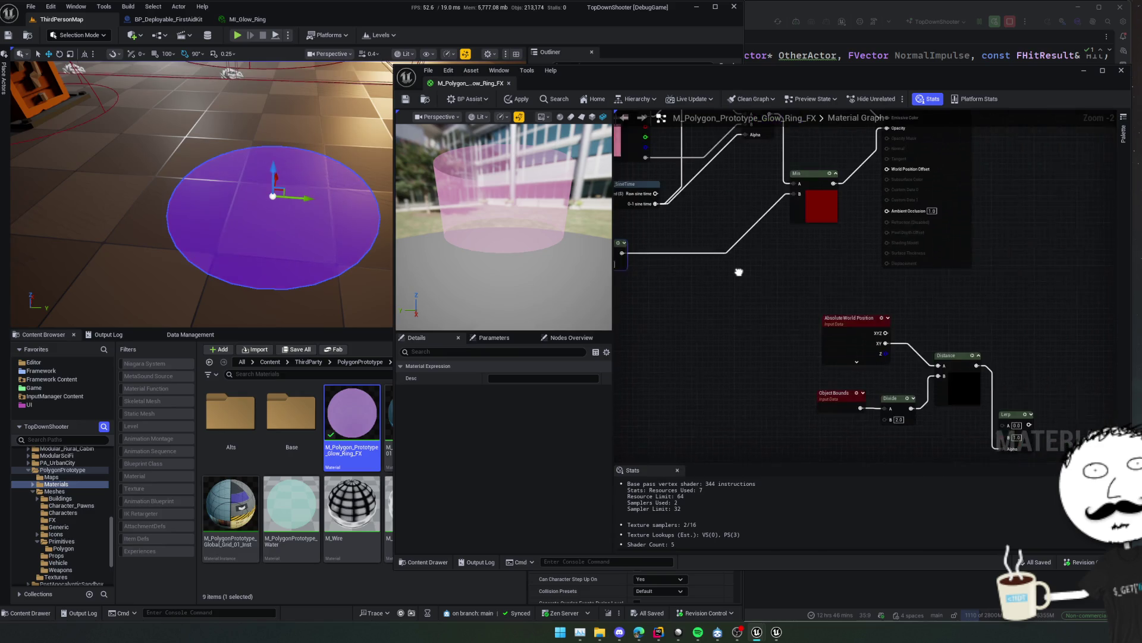
# Place the new Lerp above Distance and wire its output into Min's B input.
pyautogui.scroll(-2, 738, 333)
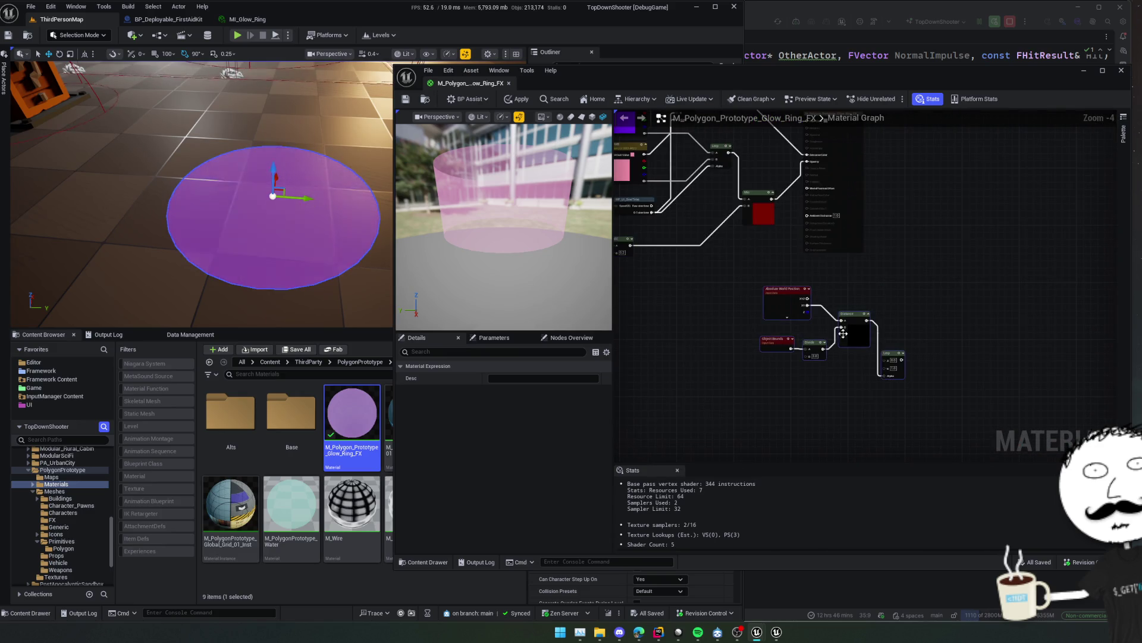
pyautogui.scroll(2, 773, 285)
pyautogui.click(792, 327)
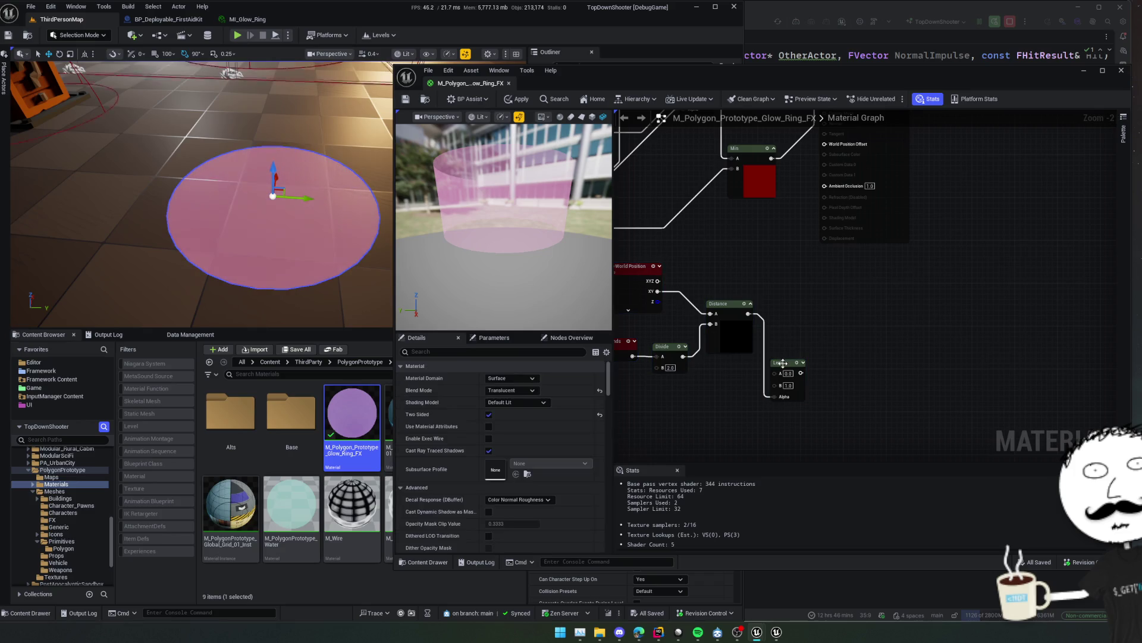
pyautogui.moveTo(784, 363)
pyautogui.mouseDown()
pyautogui.moveTo(787, 274)
pyautogui.moveTo(895, 351)
pyautogui.moveTo(883, 335)
pyautogui.moveTo(940, 359)
pyautogui.moveTo(848, 302)
pyautogui.mouseUp()
pyautogui.moveTo(885, 263); pyautogui.dragTo(863, 247)
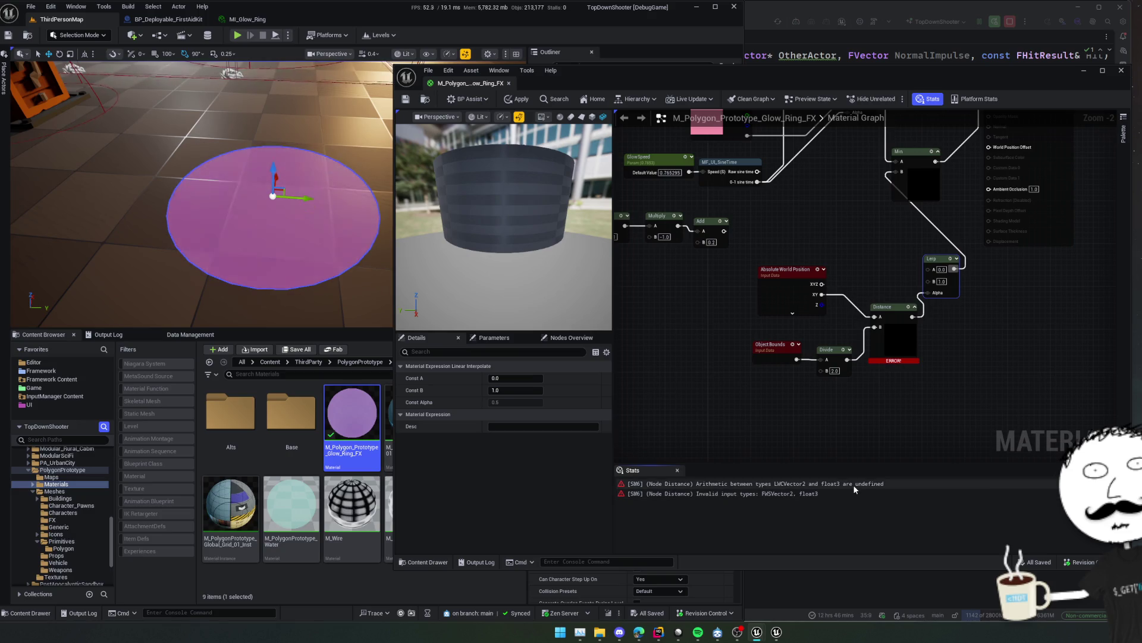
# Add a Local Position node and wire its XY output into Distance A.
pyautogui.scroll(3, 841, 426)
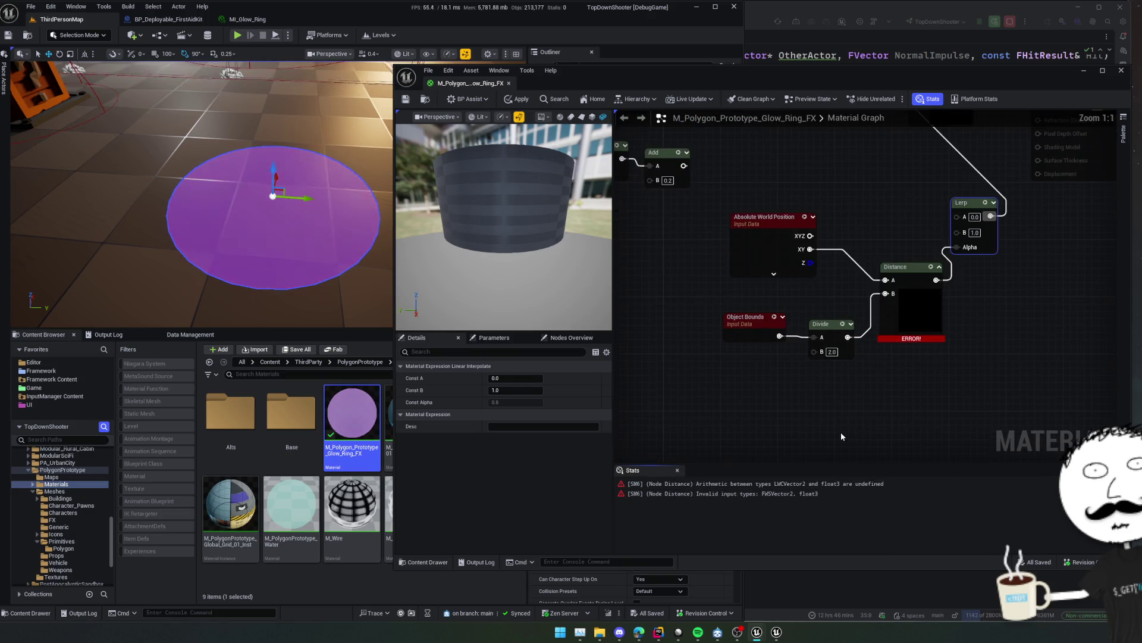
pyautogui.click(840, 432)
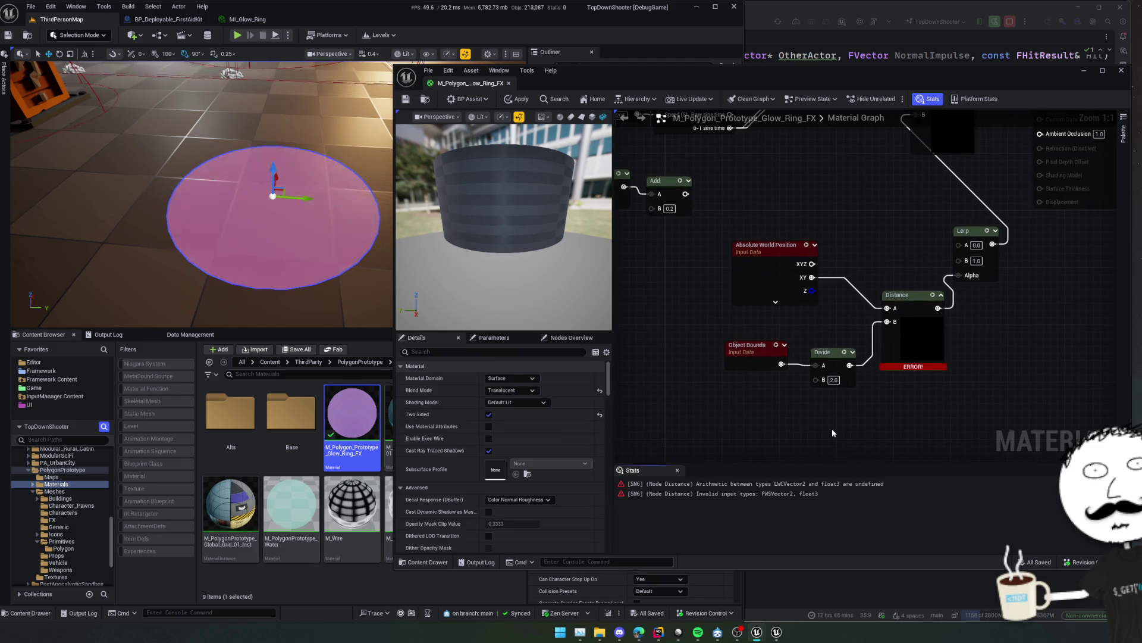
pyautogui.rightClick(832, 429)
pyautogui.write('local')
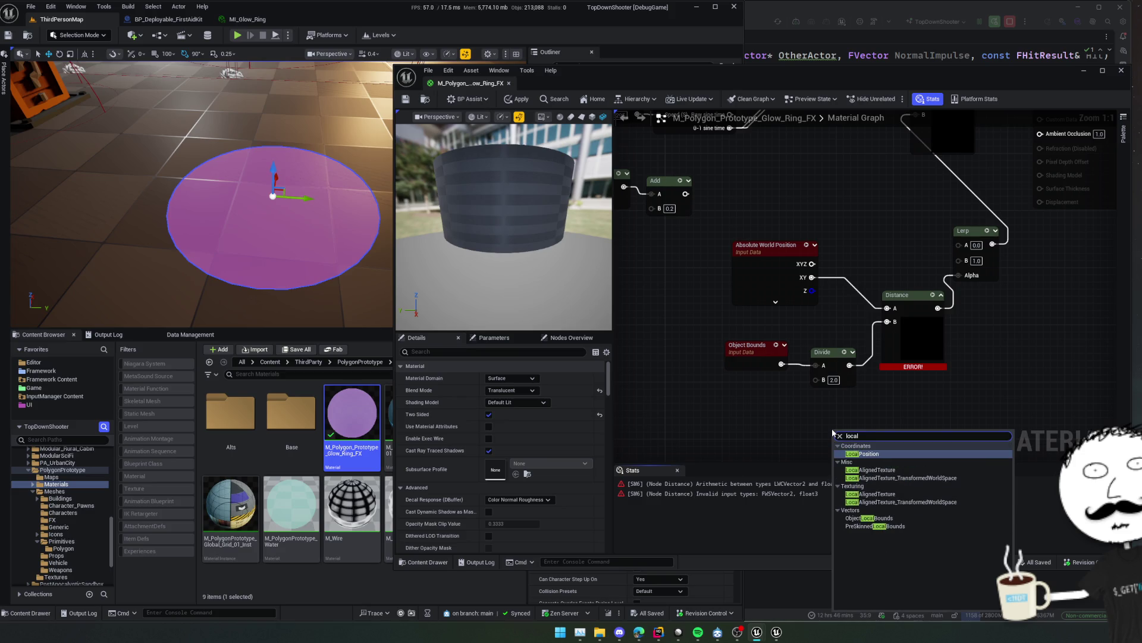
pyautogui.press('Return')
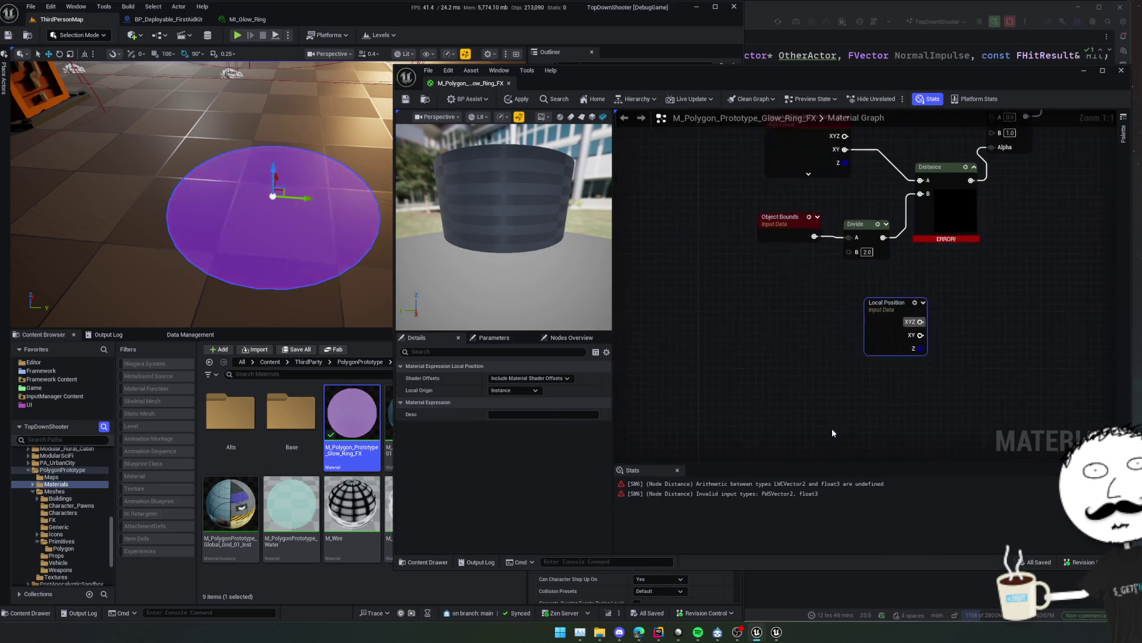
pyautogui.moveTo(830, 234); pyautogui.dragTo(824, 160)
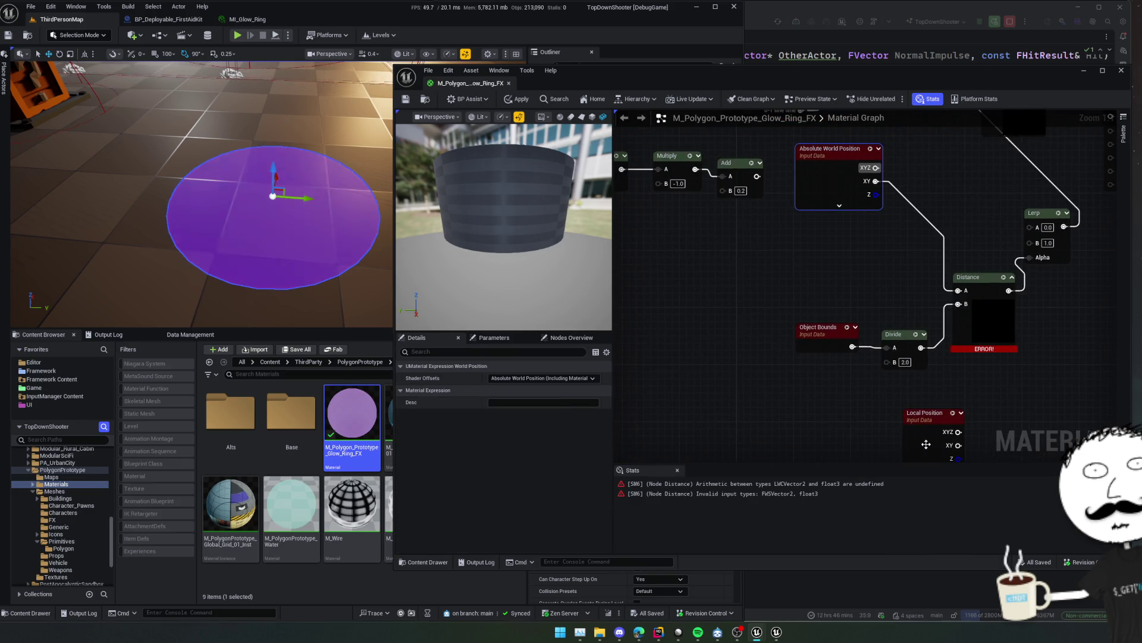
pyautogui.moveTo(929, 451)
pyautogui.mouseDown()
pyautogui.moveTo(836, 266)
pyautogui.moveTo(900, 309)
pyautogui.mouseUp()
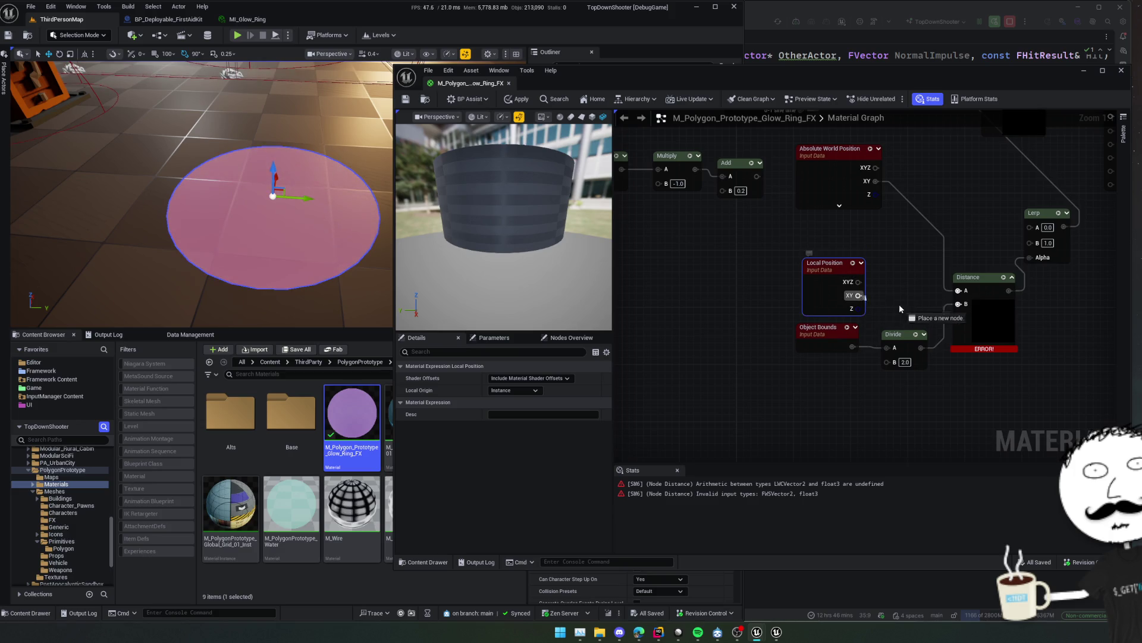
pyautogui.moveTo(966, 296); pyautogui.dragTo(959, 290)
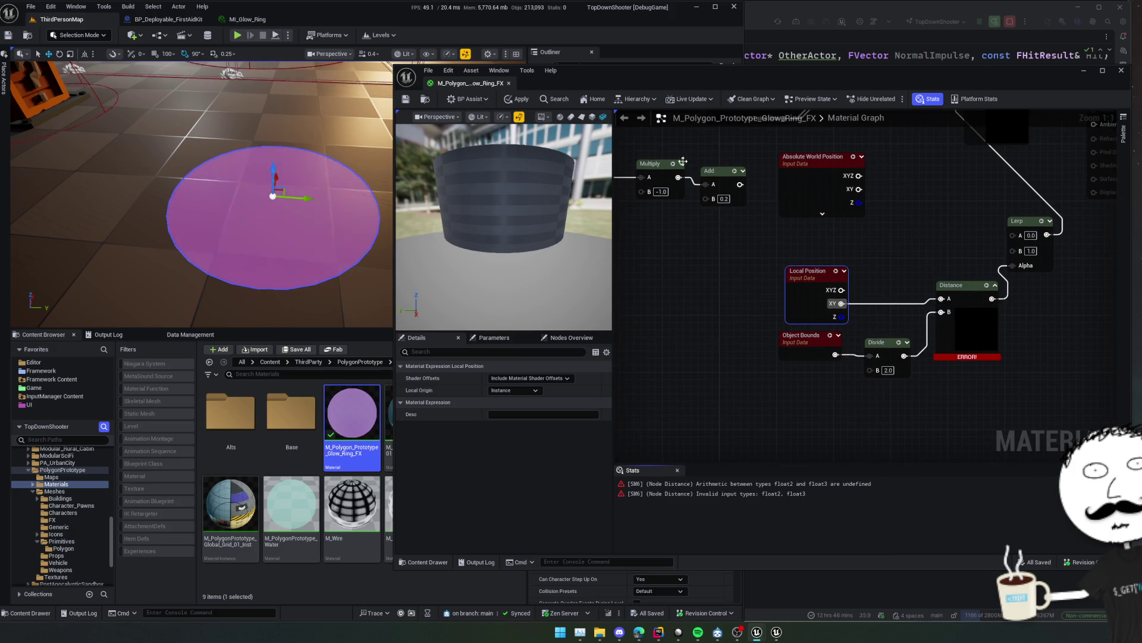
# Apply the material, compiling it despite the errors.
pyautogui.click(517, 100)
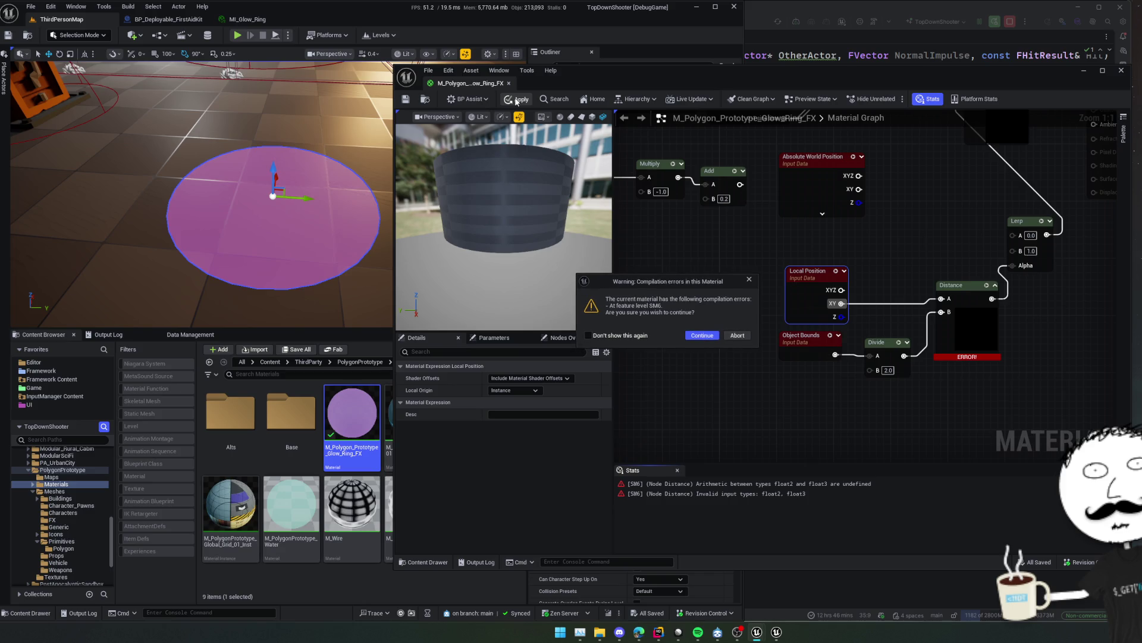
pyautogui.click(713, 337)
pyautogui.moveTo(774, 418); pyautogui.dragTo(720, 403)
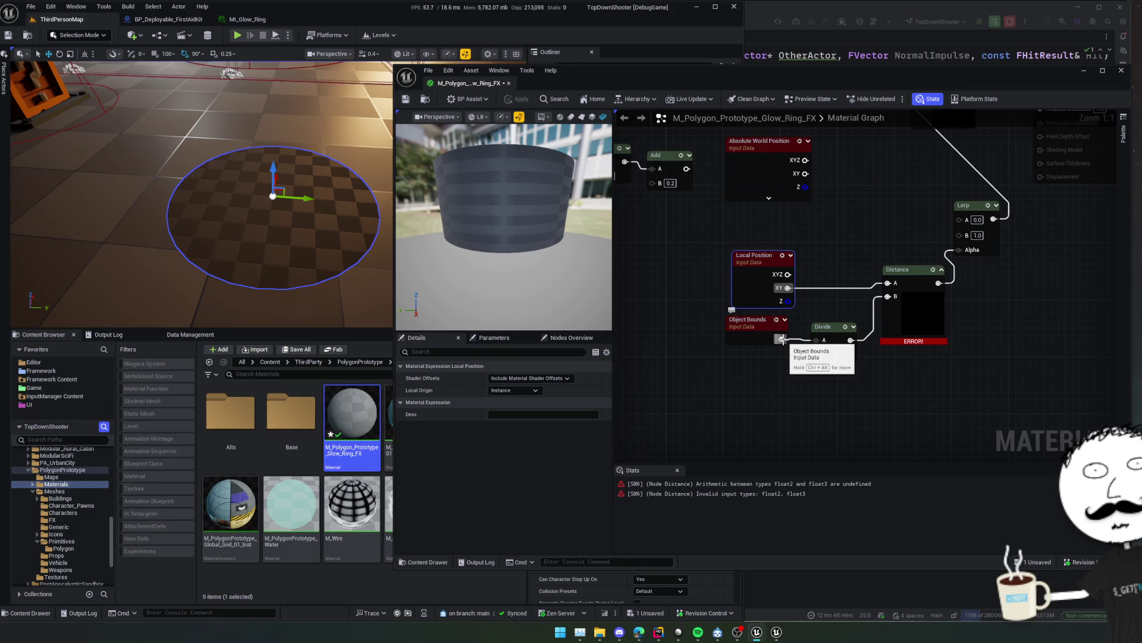
# Mask Object Bounds to R G with a Component Mask before Divide, then apply the material.
pyautogui.hotkey('ctrl', 'alt')
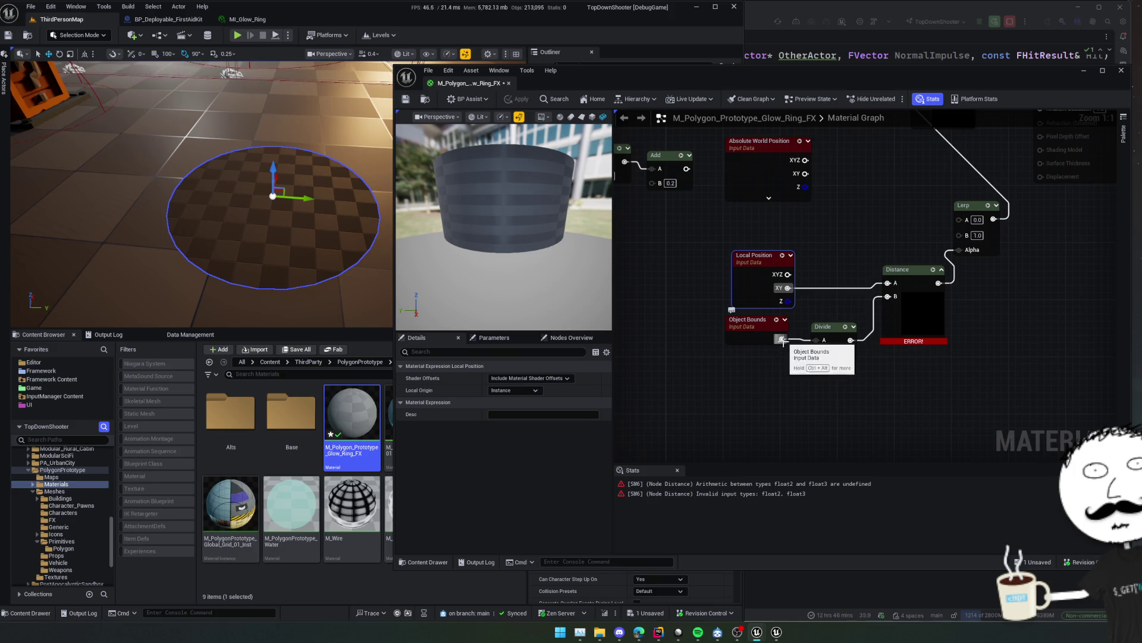
pyautogui.moveTo(782, 340); pyautogui.dragTo(772, 372)
pyautogui.write('mask')
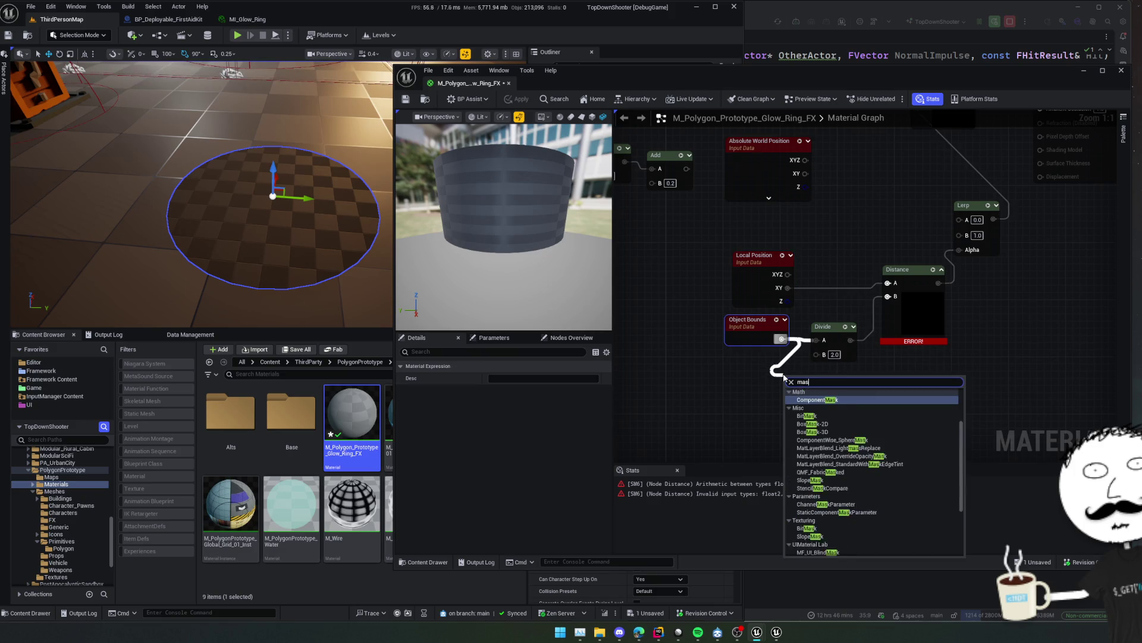
pyautogui.press('Return')
pyautogui.click(790, 404)
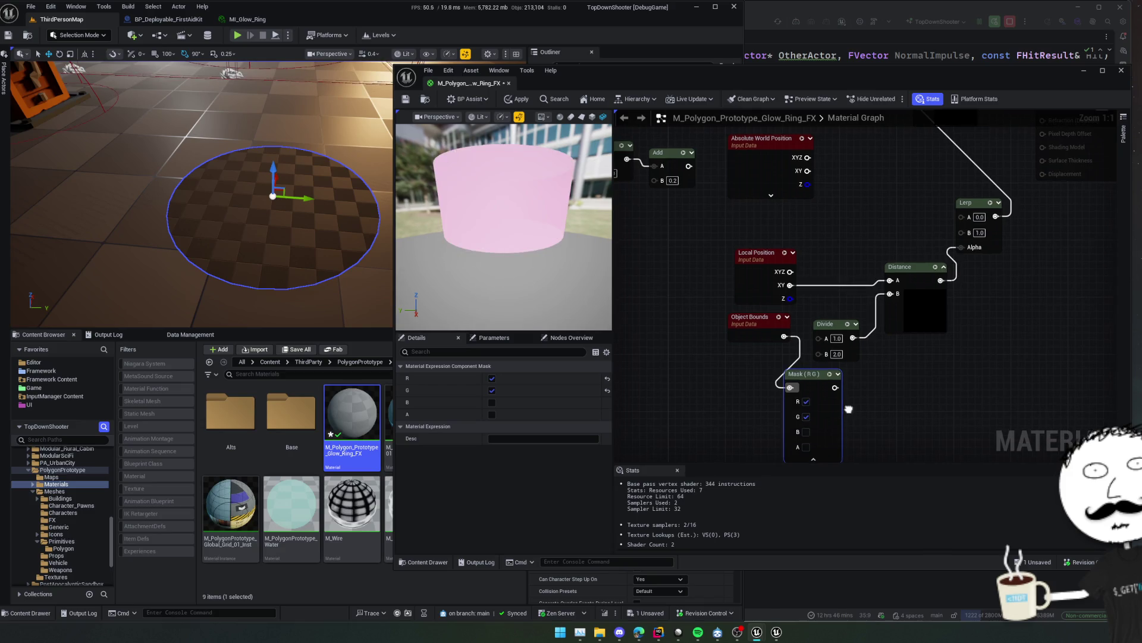
pyautogui.moveTo(800, 376)
pyautogui.mouseDown()
pyautogui.moveTo(767, 366)
pyautogui.moveTo(823, 364)
pyautogui.moveTo(818, 339)
pyautogui.mouseUp()
pyautogui.scroll(-1, 848, 387)
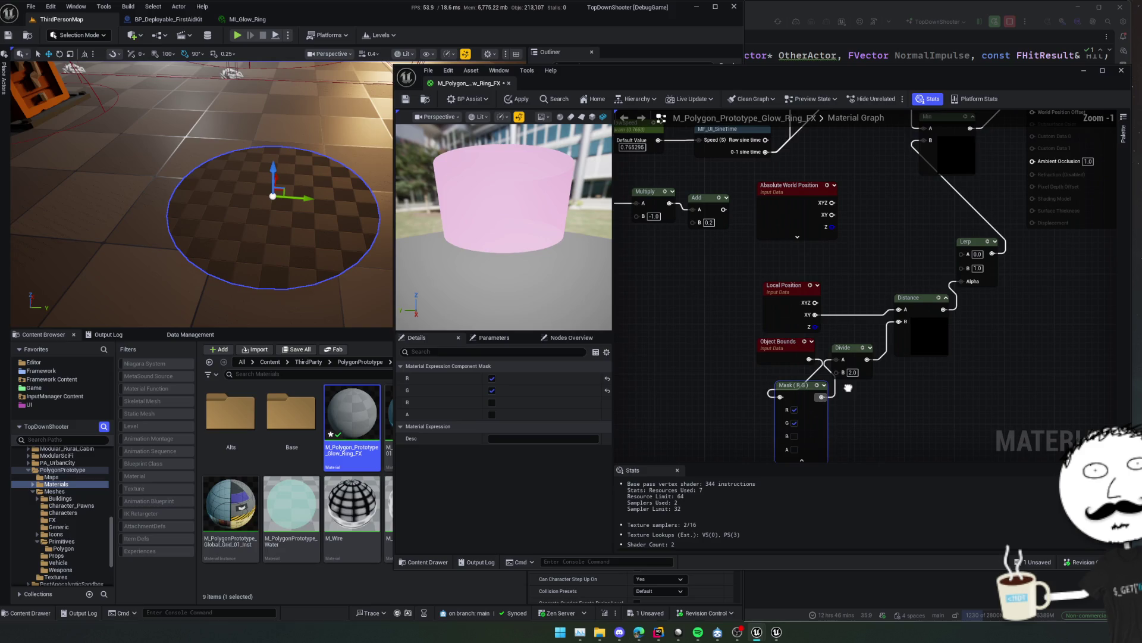
pyautogui.click(518, 99)
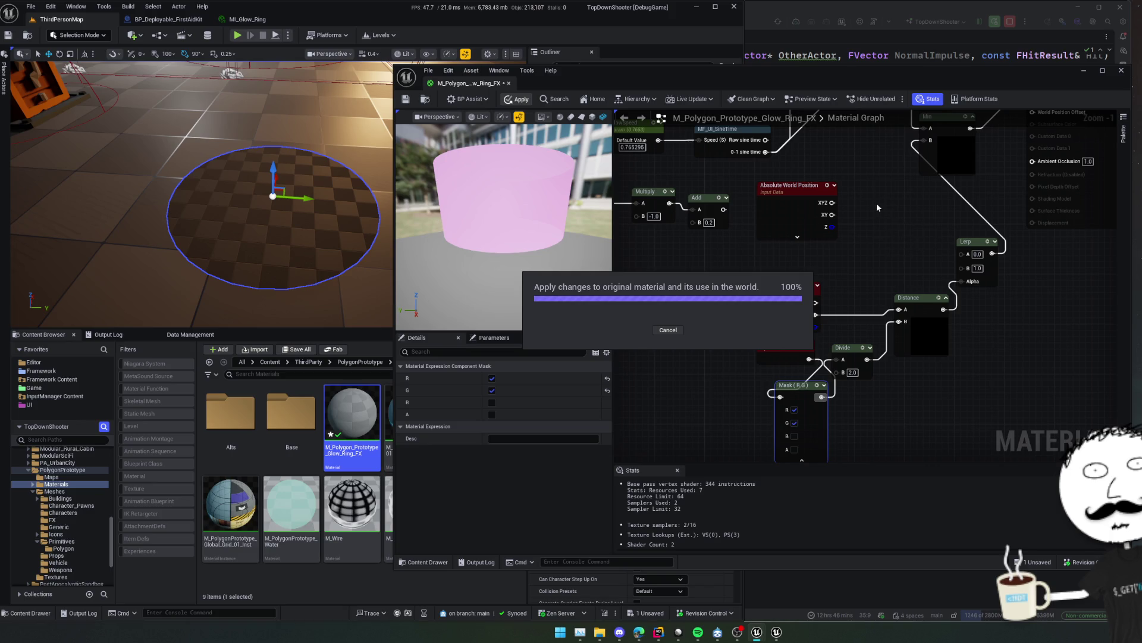
# Rewire Absolute World Position XY into Distance A, replacing Local Position, and apply again.
pyautogui.moveTo(302, 238); pyautogui.dragTo(301, 238)
pyautogui.moveTo(925, 407); pyautogui.dragTo(938, 385)
pyautogui.click(800, 162)
pyautogui.moveTo(777, 282); pyautogui.dragTo(752, 263)
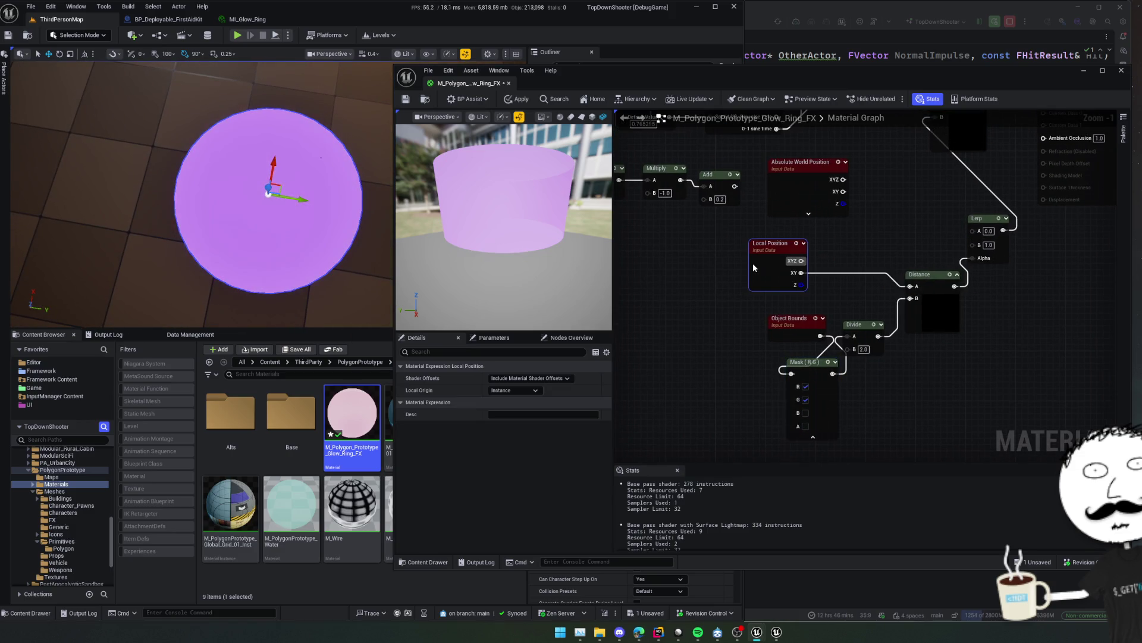
pyautogui.moveTo(843, 192)
pyautogui.mouseDown()
pyautogui.moveTo(917, 299)
pyautogui.moveTo(910, 286)
pyautogui.mouseUp()
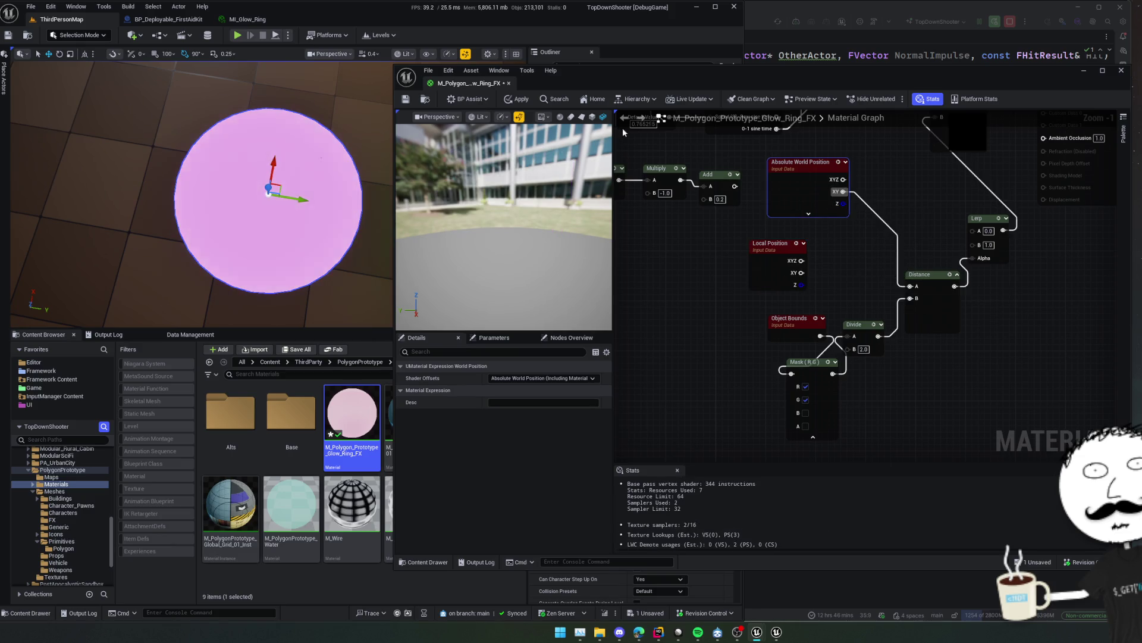
pyautogui.click(516, 99)
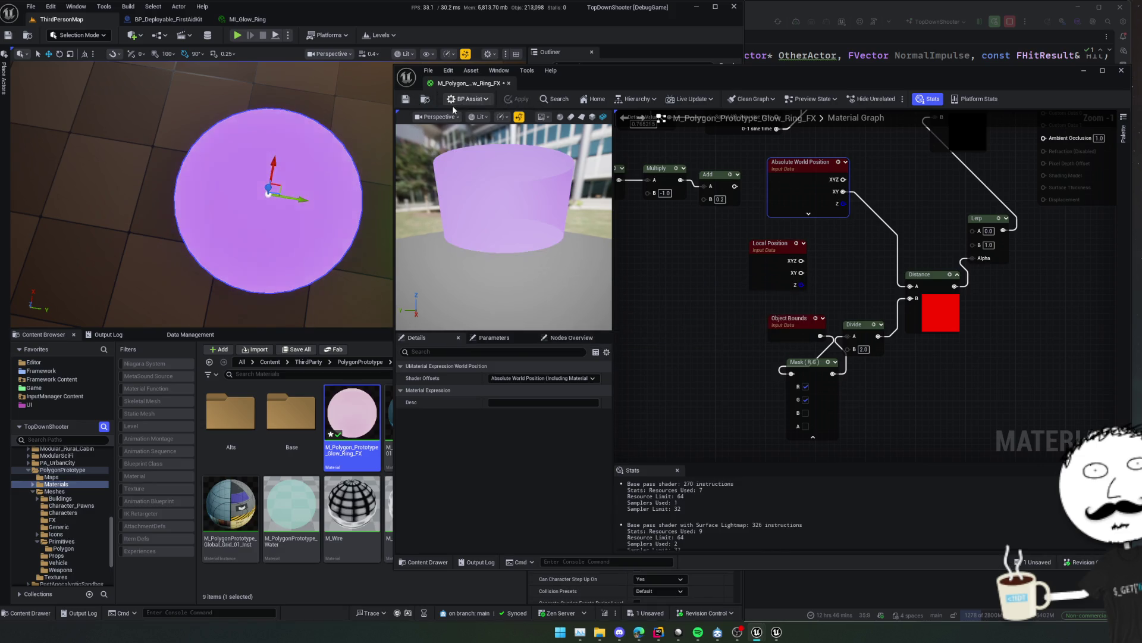
pyautogui.click(405, 100)
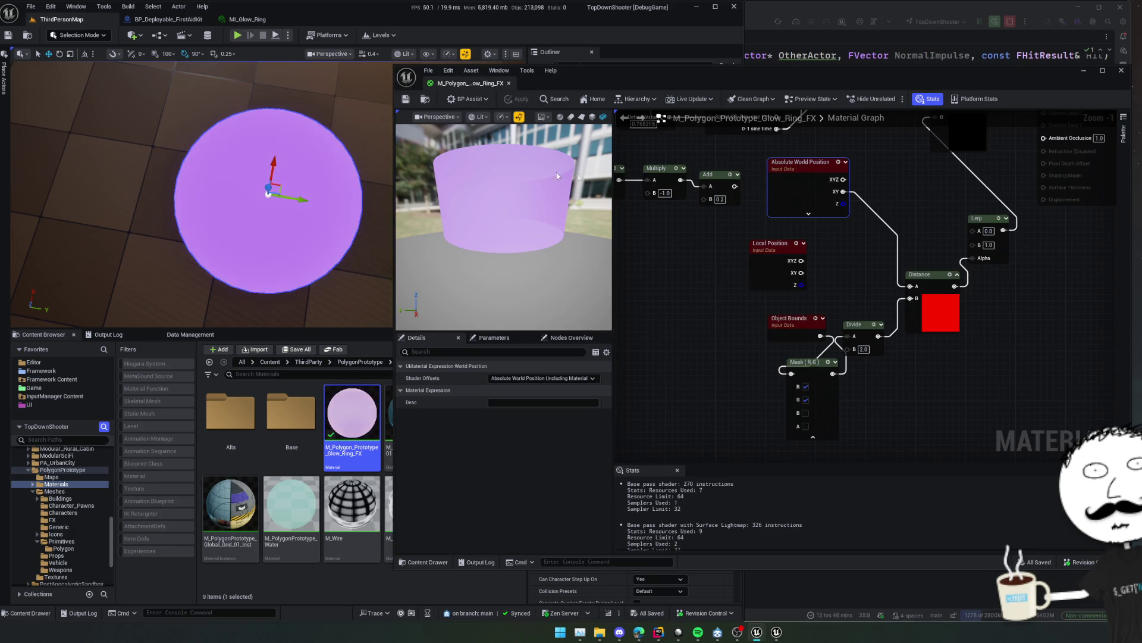
pyautogui.rightClick(684, 267)
pyautogui.click(660, 273)
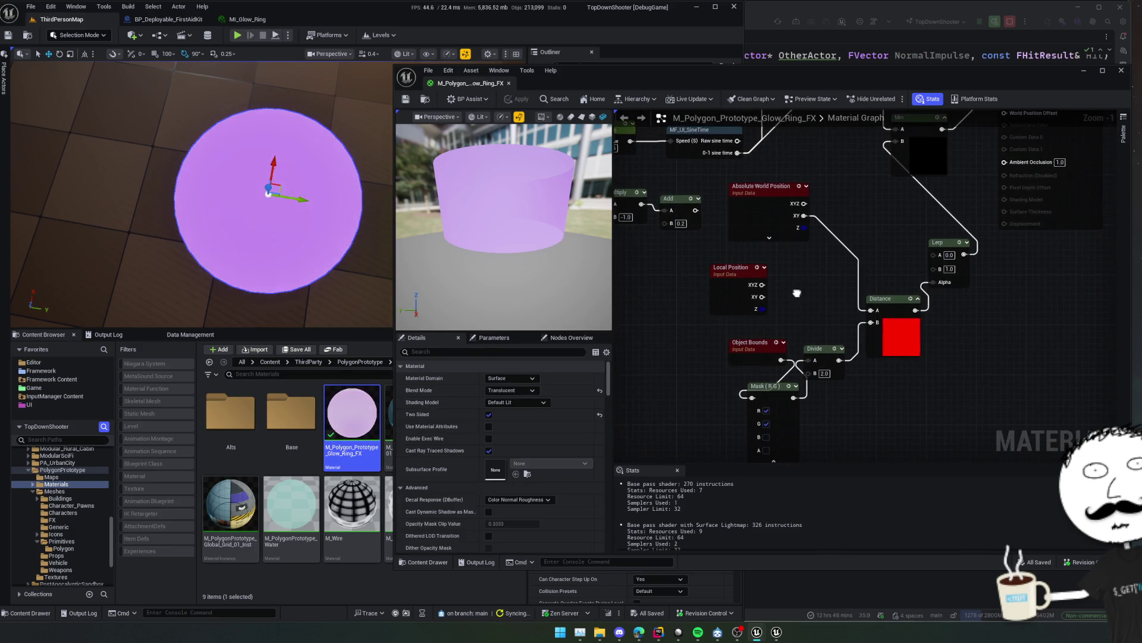
pyautogui.scroll(-1, 774, 289)
pyautogui.scroll(-1, 826, 305)
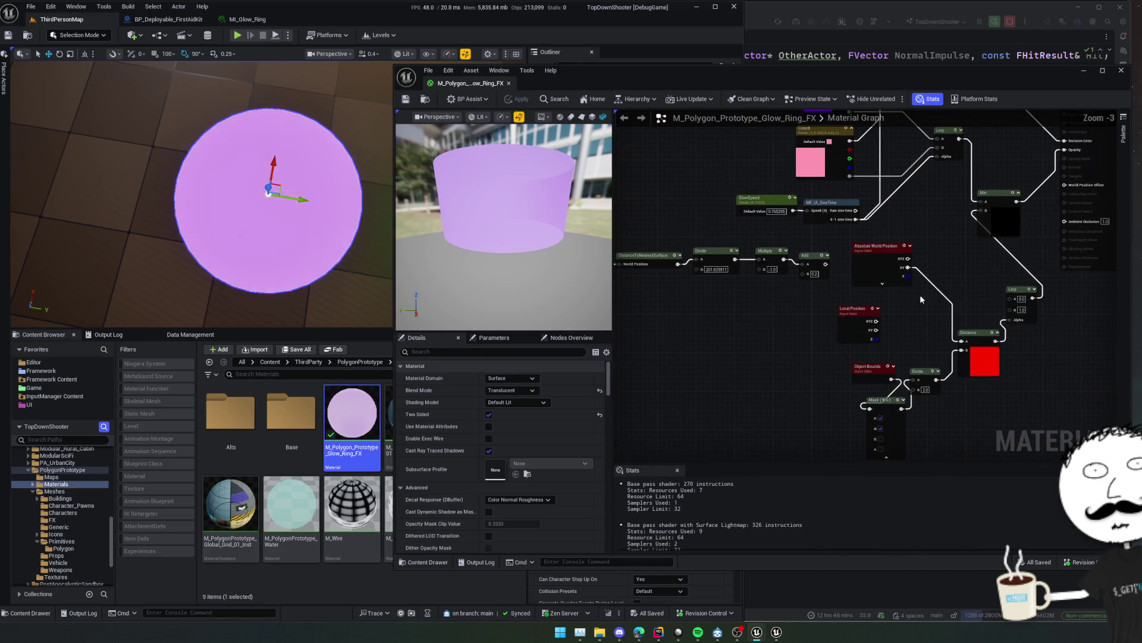
pyautogui.rightClick(745, 336)
pyautogui.write('uv')
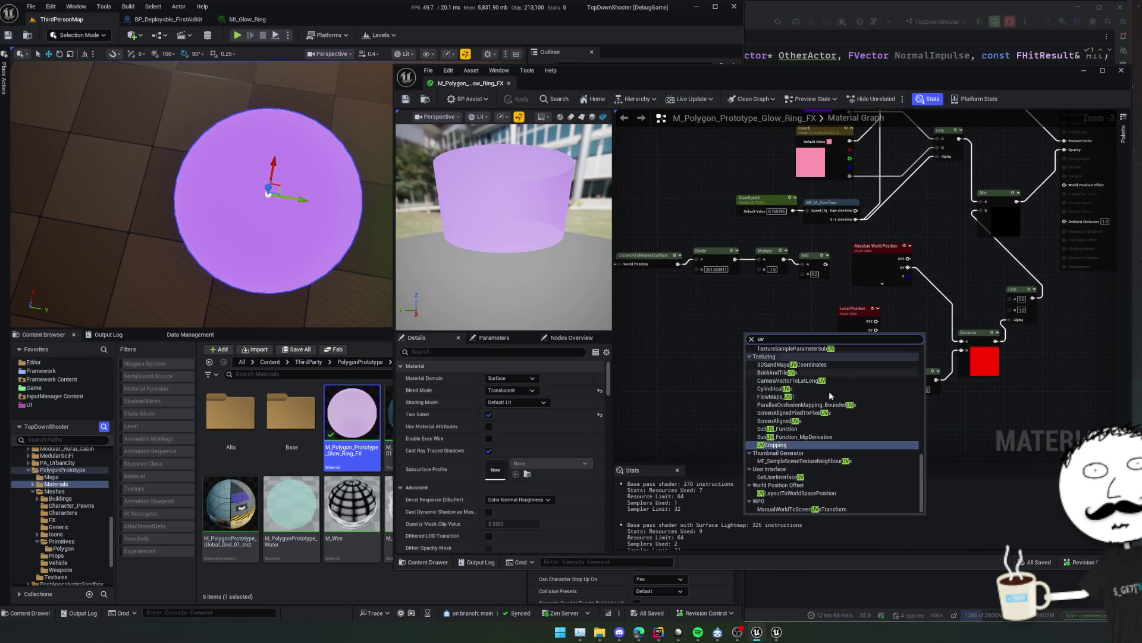
pyautogui.scroll(10, 878, 413)
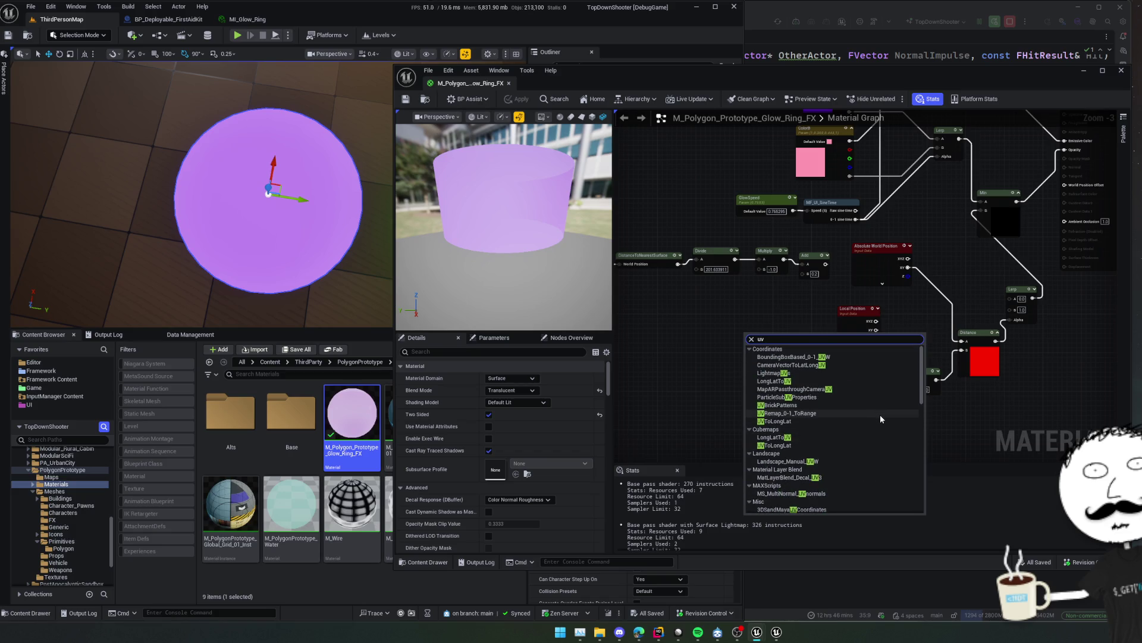
pyautogui.scroll(-8, 880, 415)
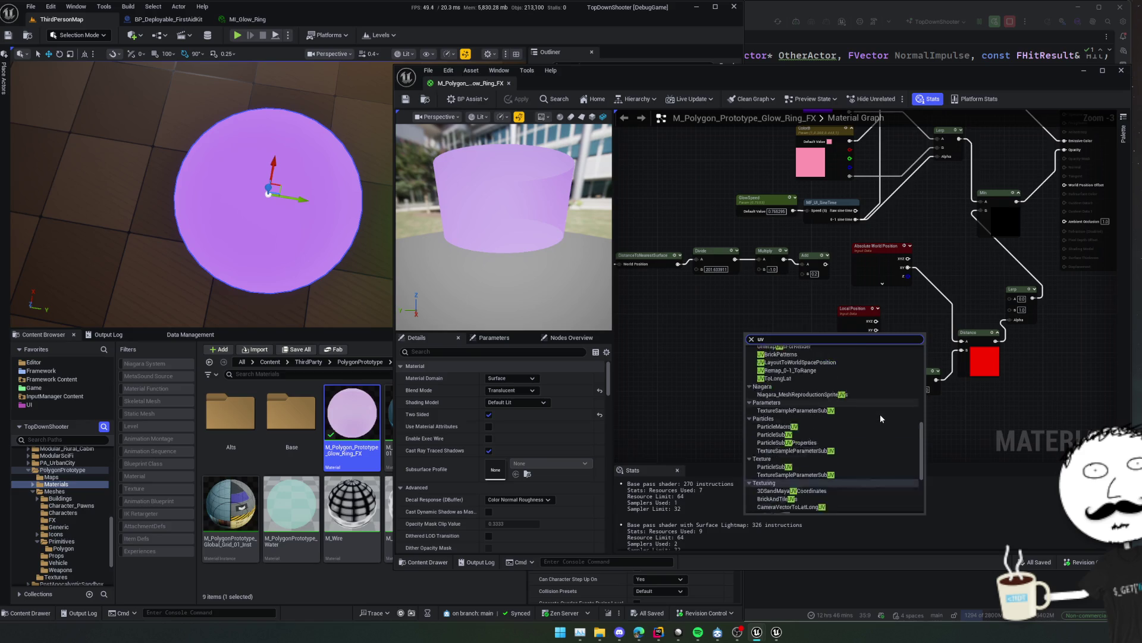
pyautogui.scroll(-1, 880, 414)
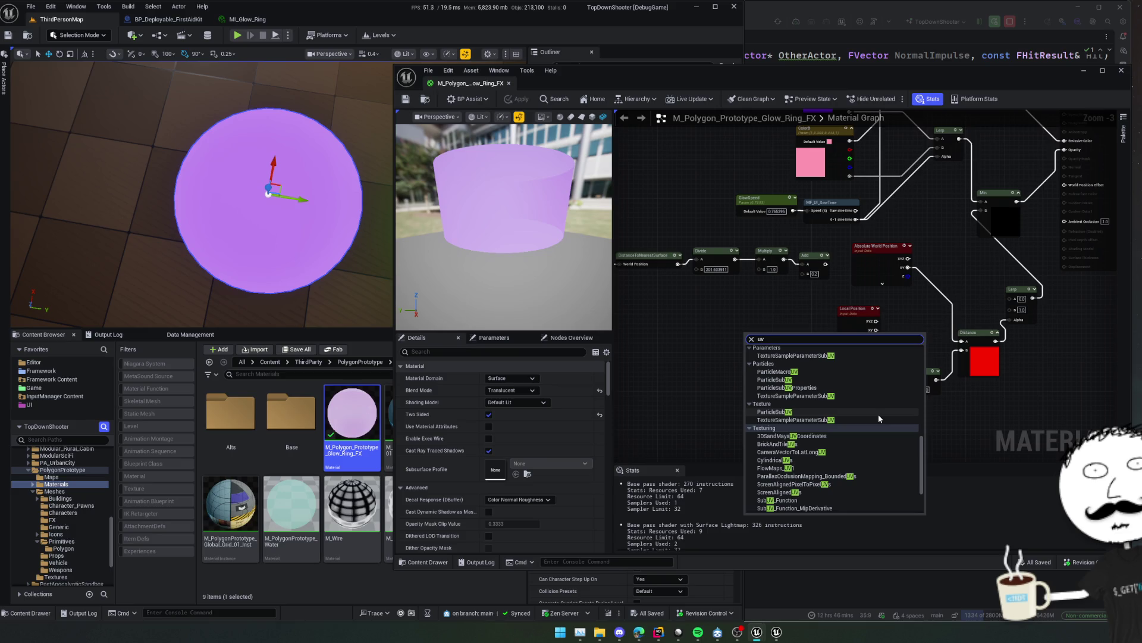
pyautogui.scroll(-5, 878, 414)
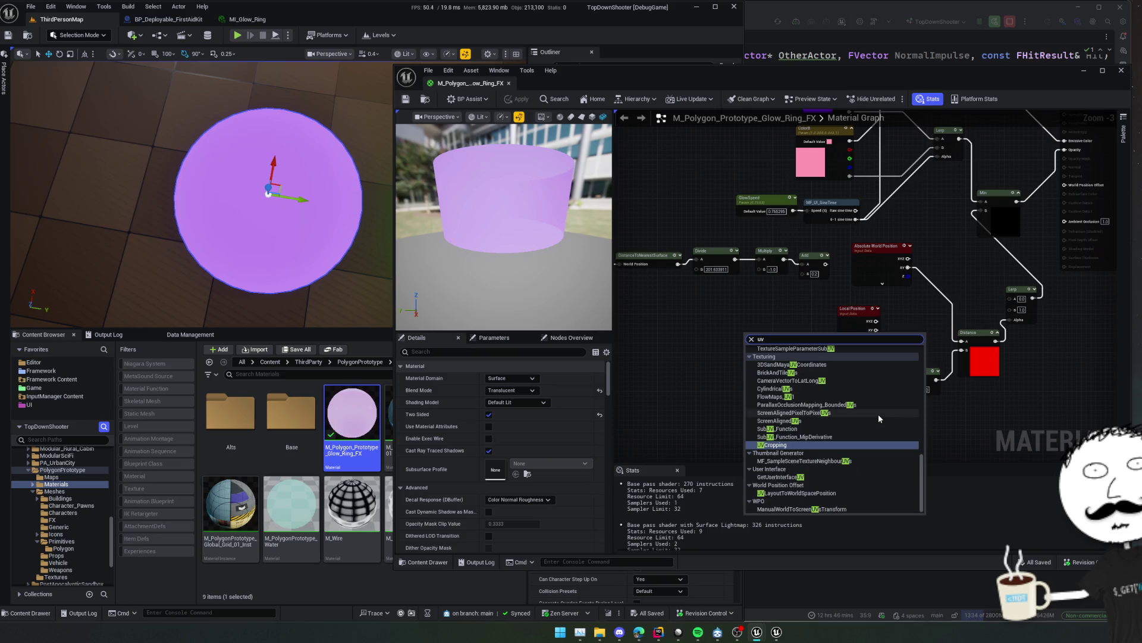
pyautogui.click(816, 420)
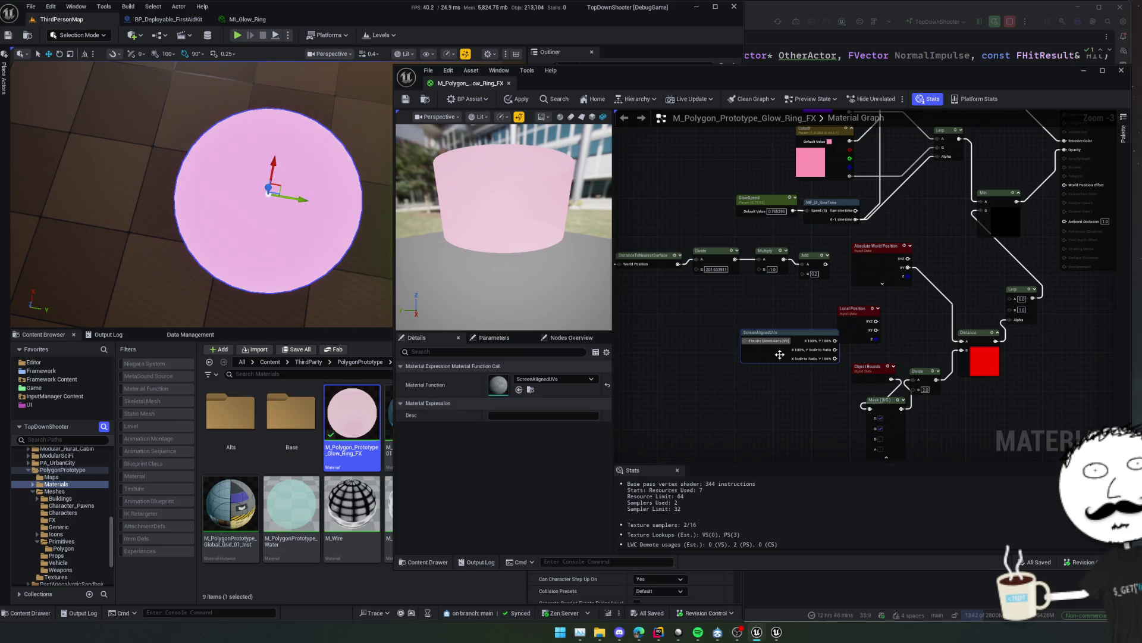
pyautogui.scroll(3, 779, 354)
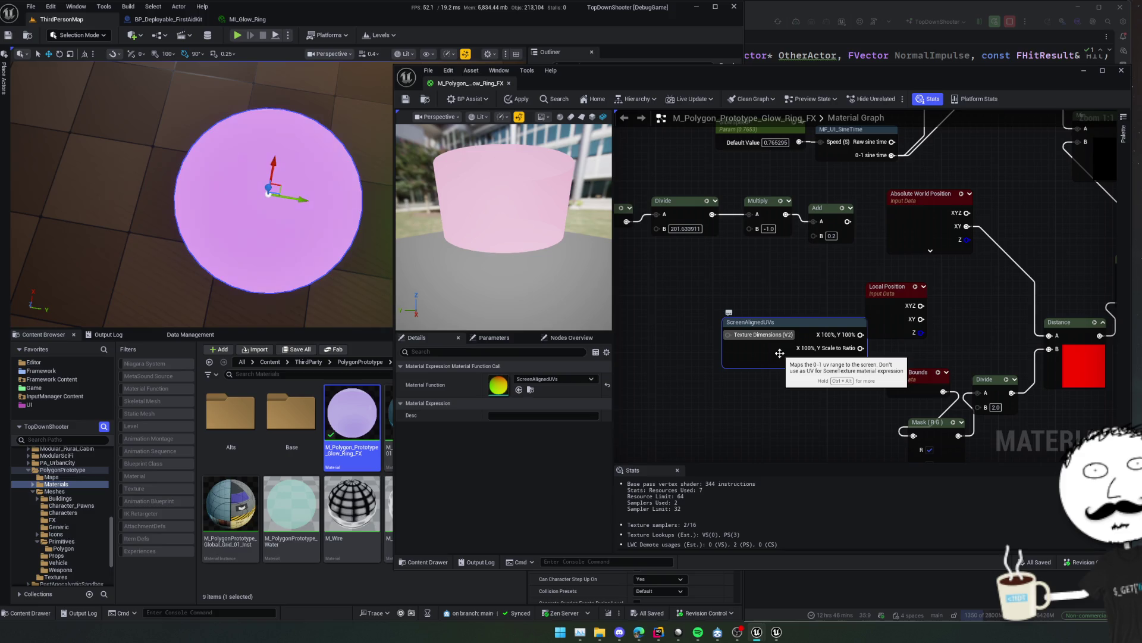
pyautogui.press('Delete')
pyautogui.moveTo(790, 369); pyautogui.dragTo(753, 373)
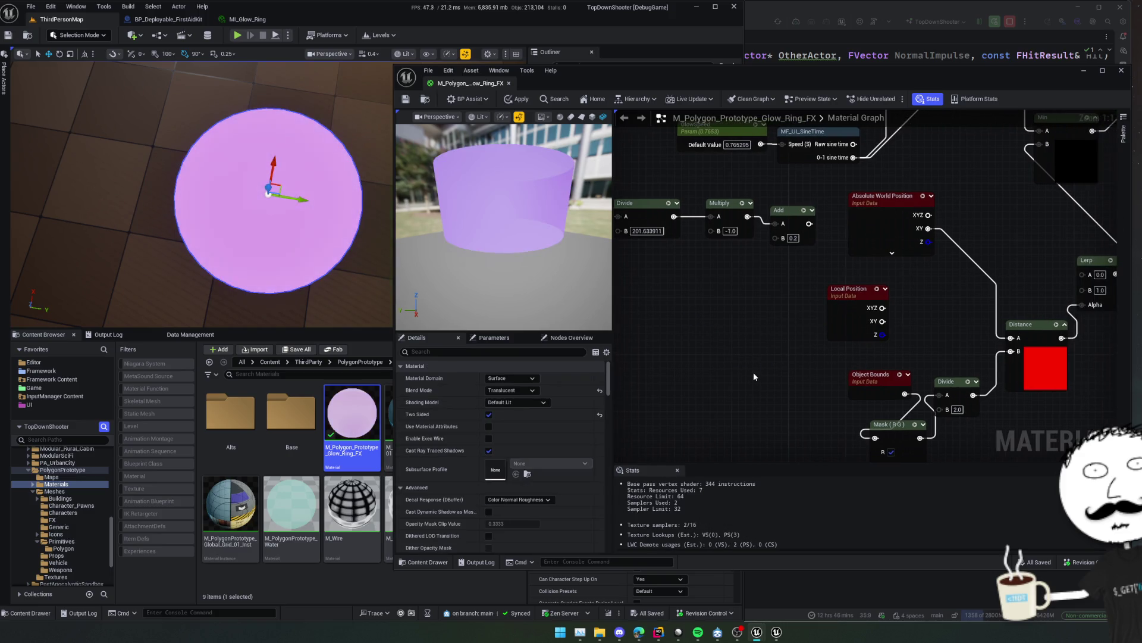
pyautogui.rightClick(760, 376)
pyautogui.write('tex')
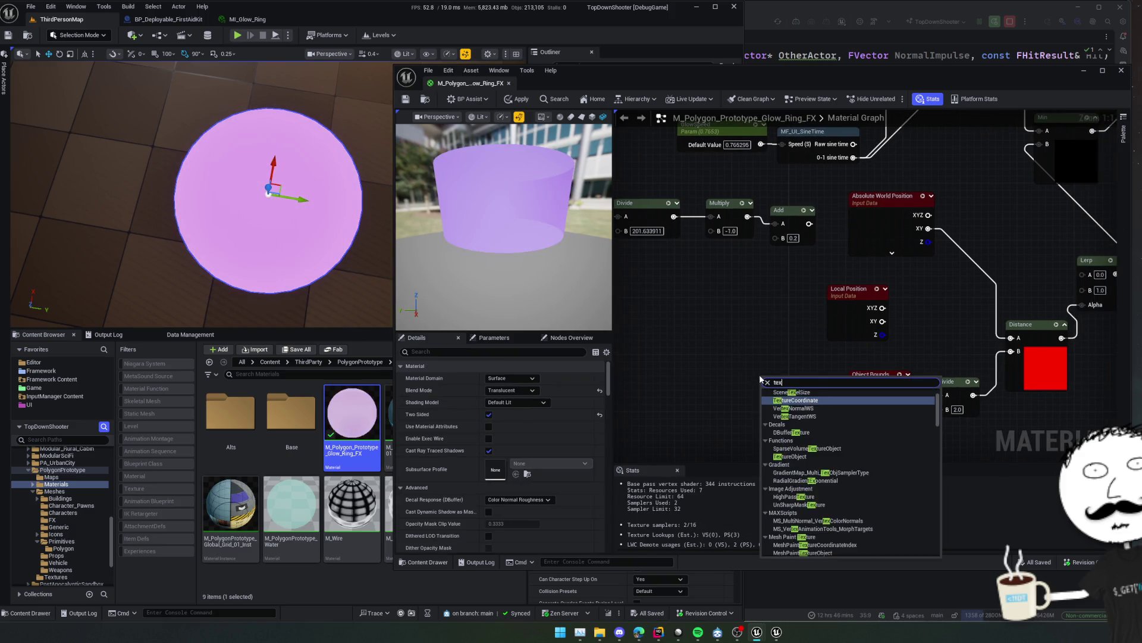
pyautogui.write('tureco')
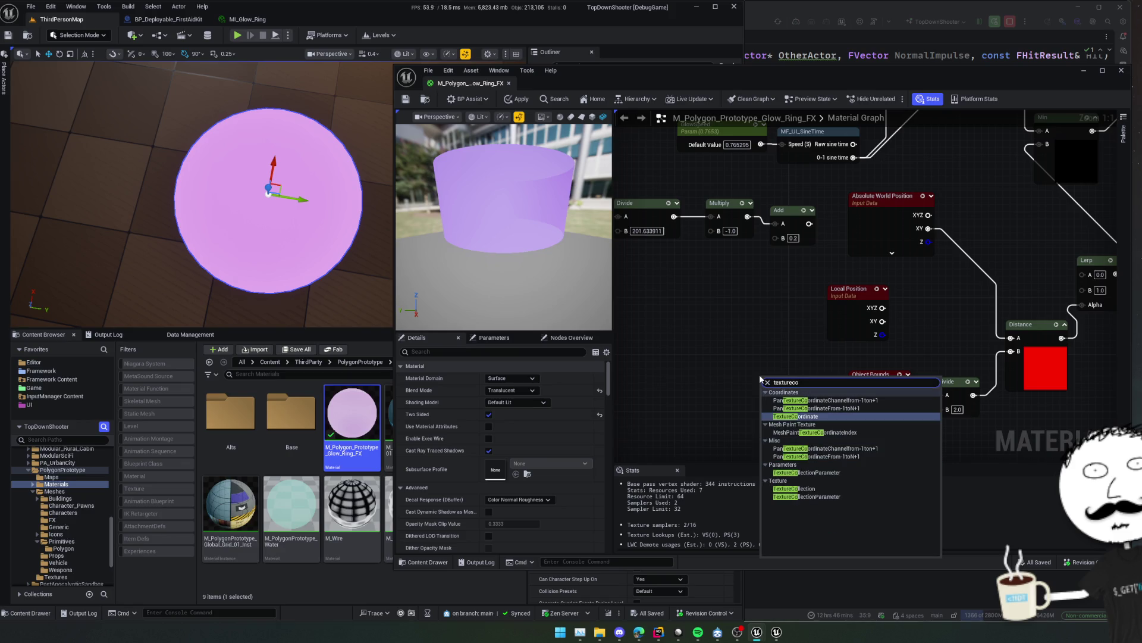
pyautogui.press('Escape')
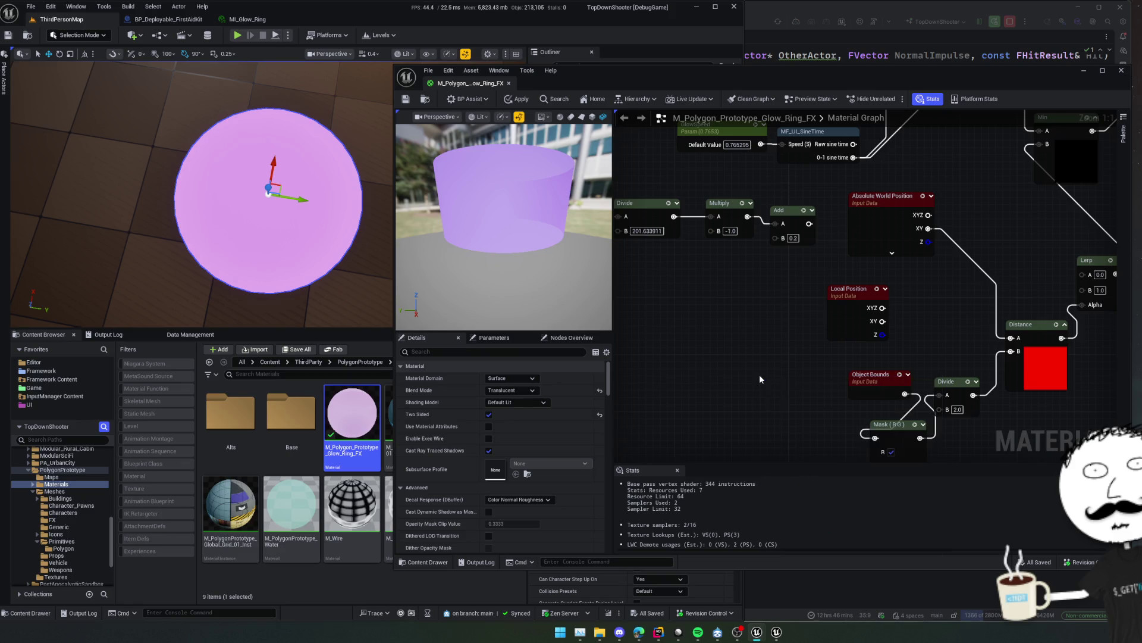
# Add a TexCoord[0] node to the graph.
pyautogui.click(759, 374)
pyautogui.moveTo(808, 376)
pyautogui.mouseDown()
pyautogui.moveTo(772, 330)
pyautogui.moveTo(802, 332)
pyautogui.mouseUp()
pyautogui.scroll(-1, 771, 330)
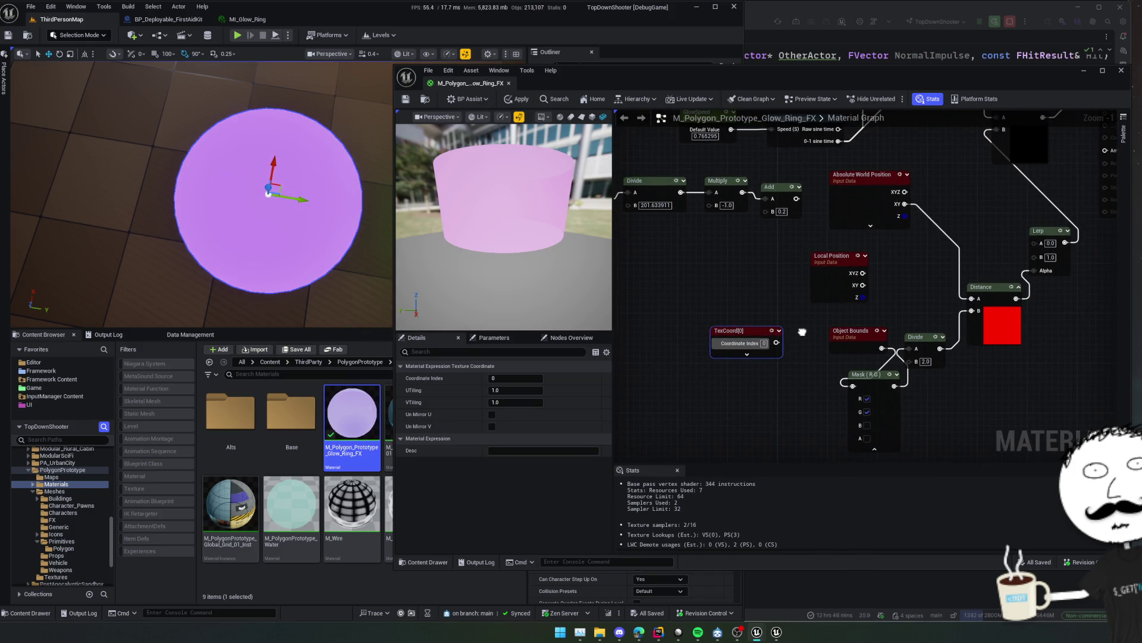
pyautogui.click(748, 354)
pyautogui.moveTo(752, 409); pyautogui.dragTo(767, 410)
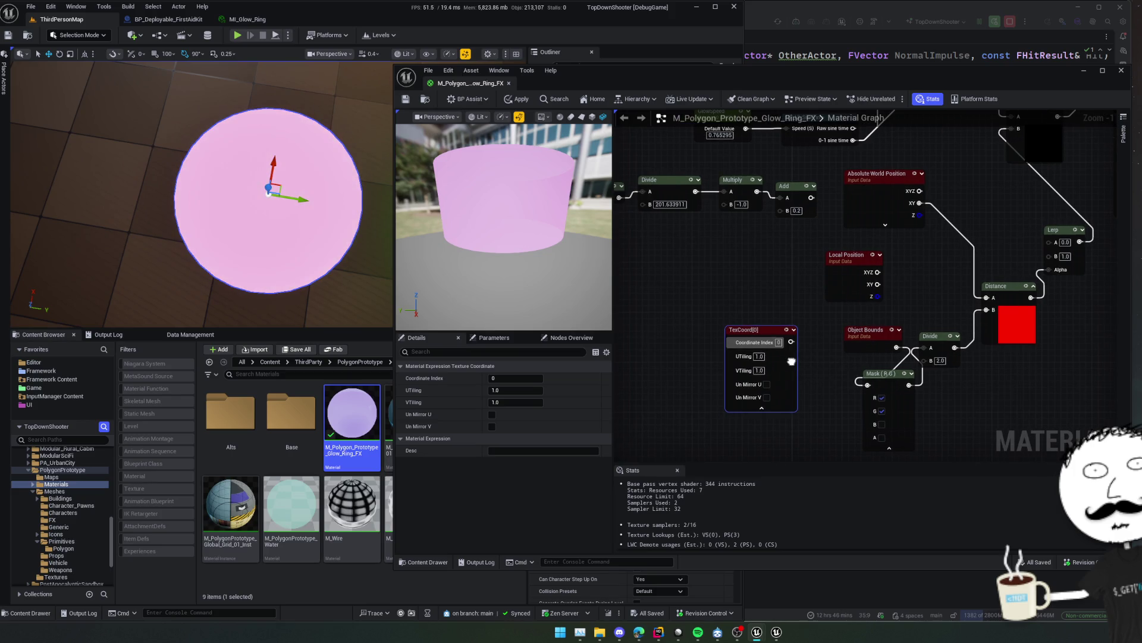
pyautogui.click(762, 409)
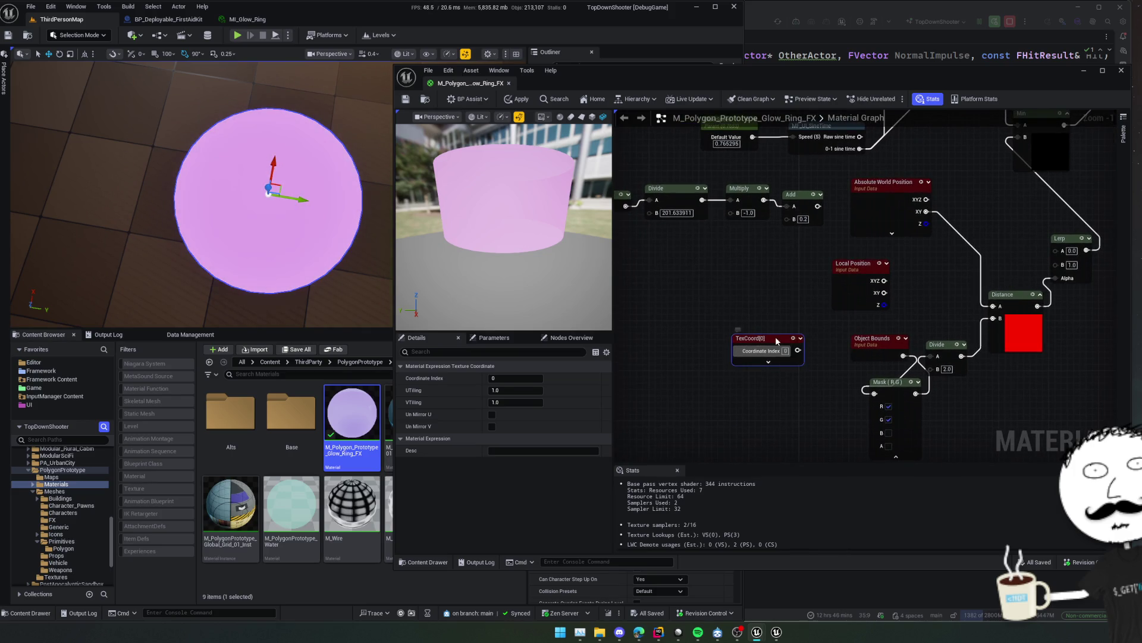
# Delete Object Bounds, Divide, Mask and Absolute World Position, wiring TexCoord into Distance A instead.
pyautogui.moveTo(811, 345); pyautogui.dragTo(940, 405)
pyautogui.press('Delete')
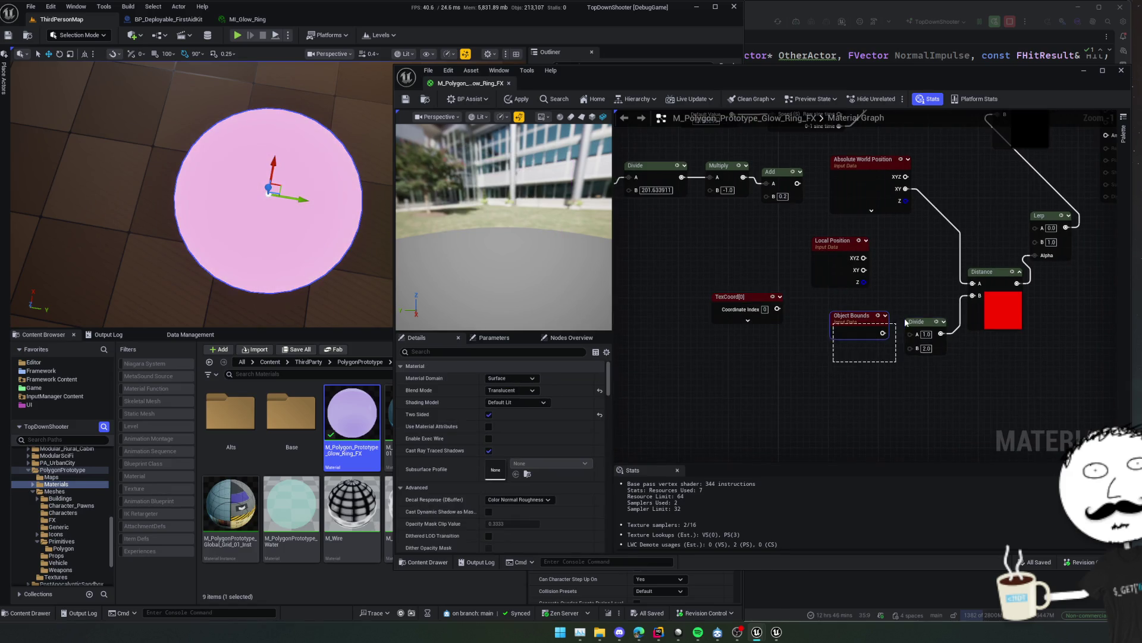
pyautogui.moveTo(905, 318); pyautogui.dragTo(882, 296)
pyautogui.moveTo(858, 200); pyautogui.dragTo(860, 208)
pyautogui.moveTo(752, 297)
pyautogui.mouseDown()
pyautogui.moveTo(880, 331)
pyautogui.moveTo(978, 303)
pyautogui.mouseUp()
pyautogui.click(857, 203)
pyautogui.press('Delete')
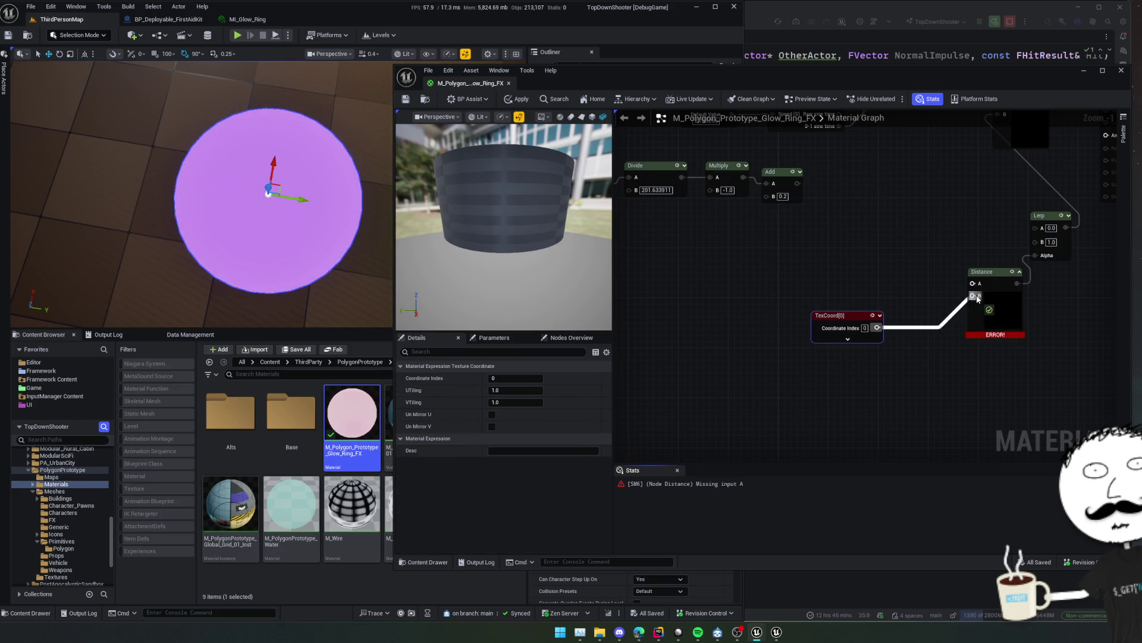
# Add a 0.5 constant into Distance B and move Distance closer to its inputs.
pyautogui.click(937, 349)
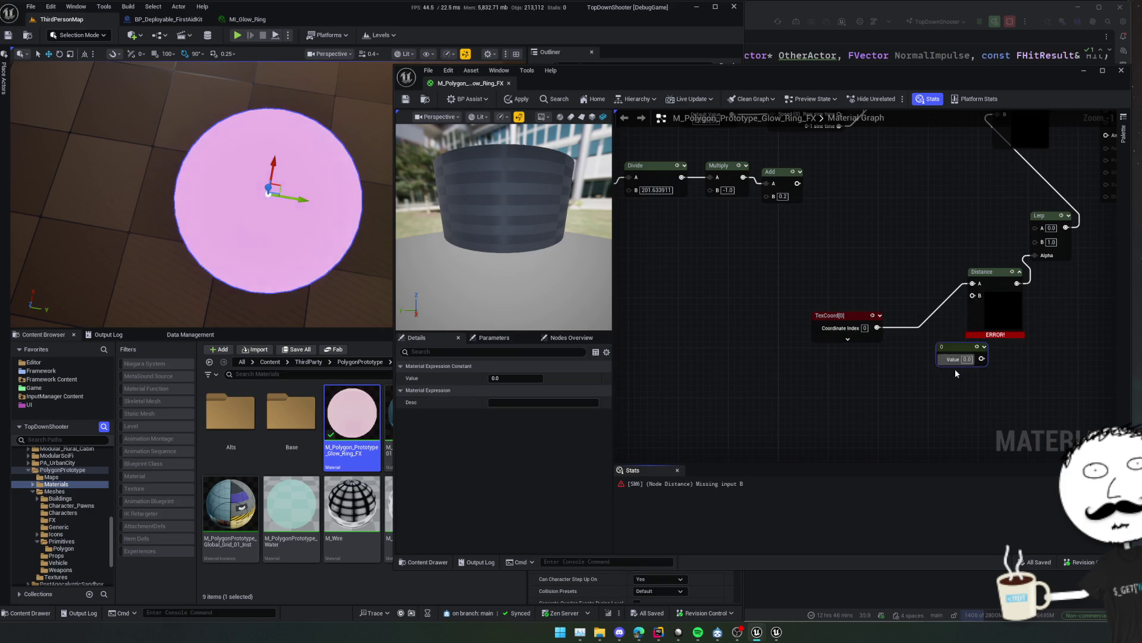
pyautogui.write('0.5')
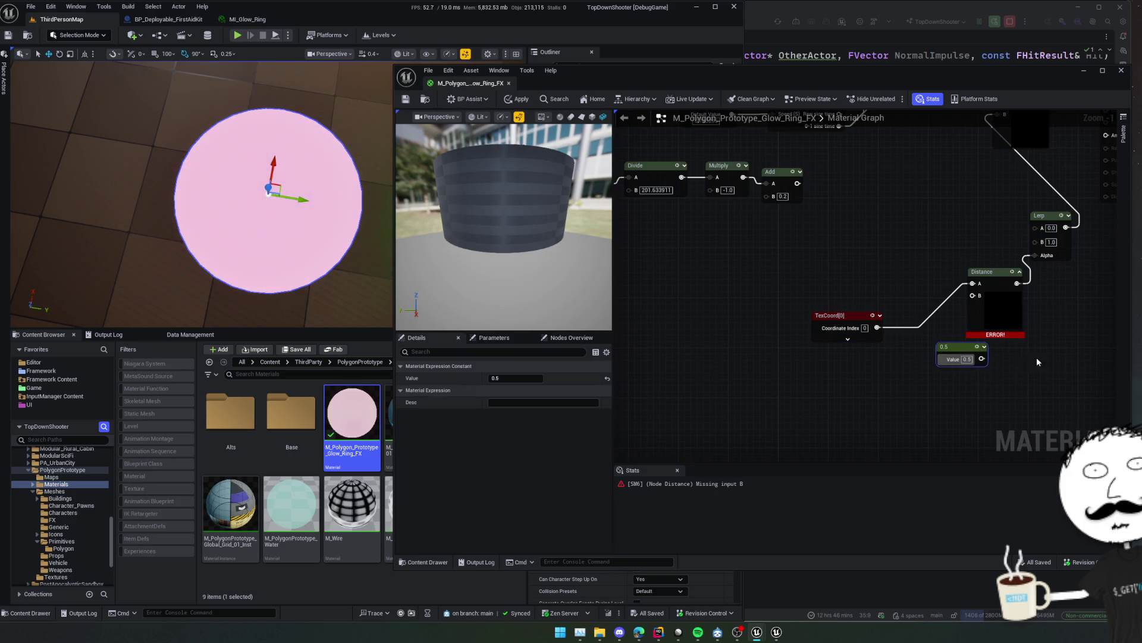
pyautogui.moveTo(981, 358); pyautogui.dragTo(974, 296)
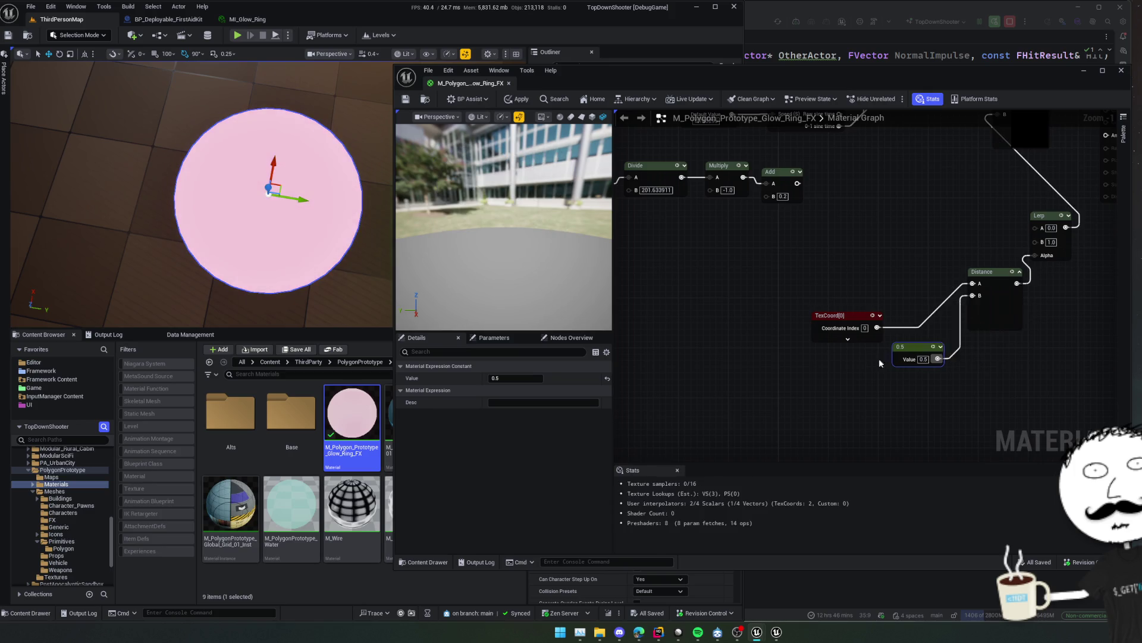
pyautogui.moveTo(946, 347)
pyautogui.mouseDown()
pyautogui.moveTo(851, 325)
pyautogui.moveTo(882, 266)
pyautogui.moveTo(742, 315)
pyautogui.mouseUp()
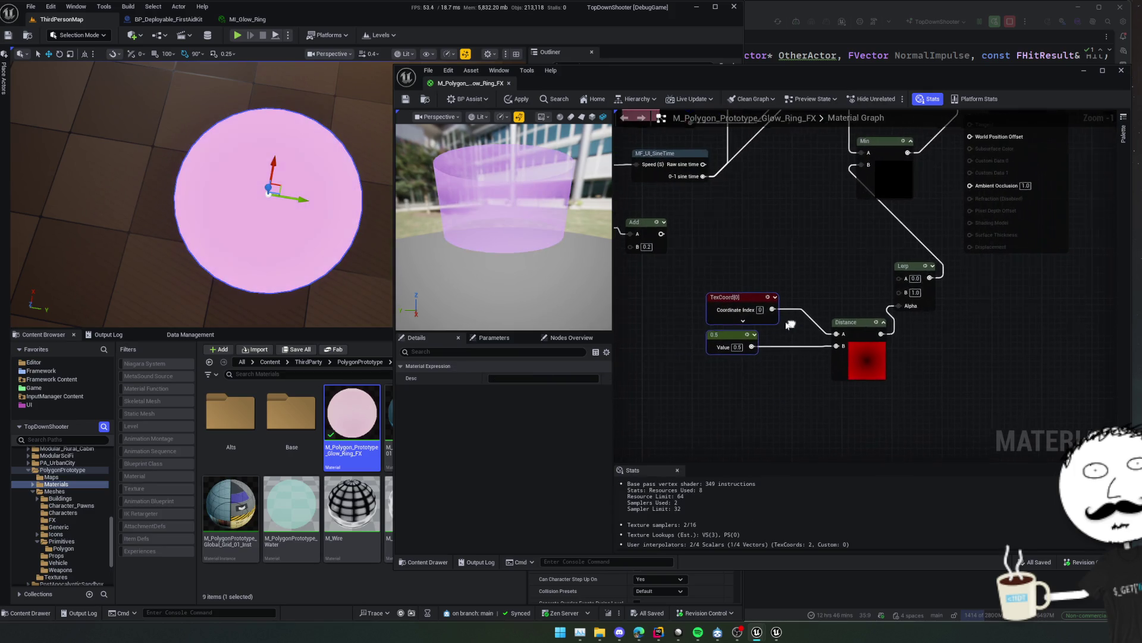
pyautogui.moveTo(889, 354)
pyautogui.mouseDown()
pyautogui.moveTo(870, 334)
pyautogui.moveTo(855, 373)
pyautogui.moveTo(885, 404)
pyautogui.mouseUp()
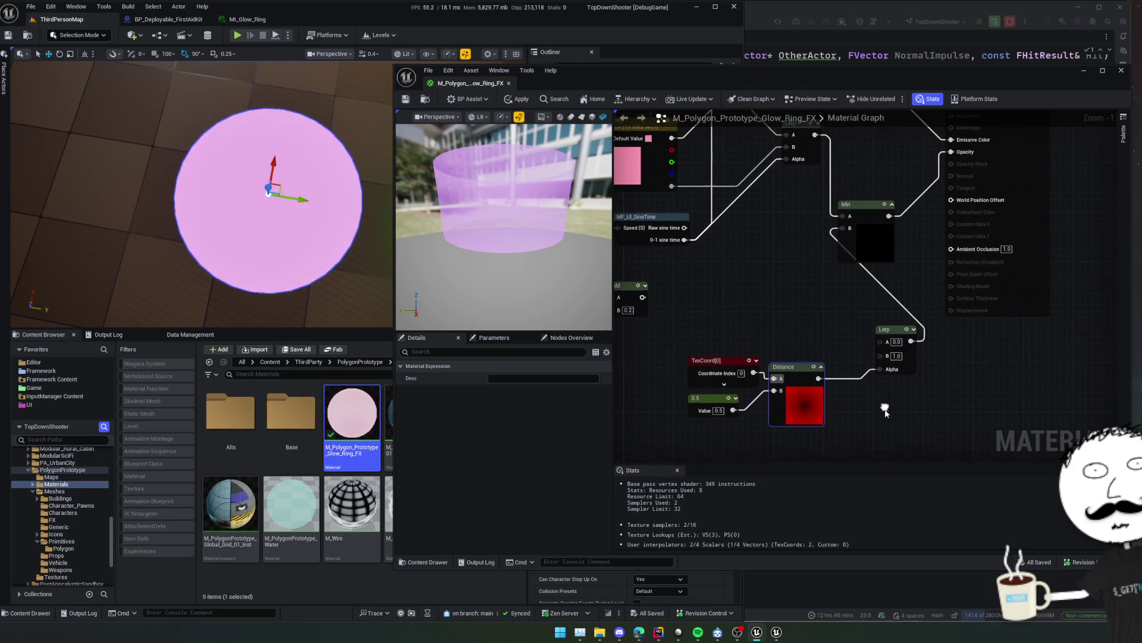
pyautogui.click(899, 340)
# Apply the radial gradient to the ring disc and shift the Lerp, Distance, TexCoord and 0.5 nodes left.
pyautogui.moveTo(899, 339)
pyautogui.mouseDown()
pyautogui.moveTo(848, 320)
pyautogui.moveTo(864, 368)
pyautogui.moveTo(873, 320)
pyautogui.mouseUp()
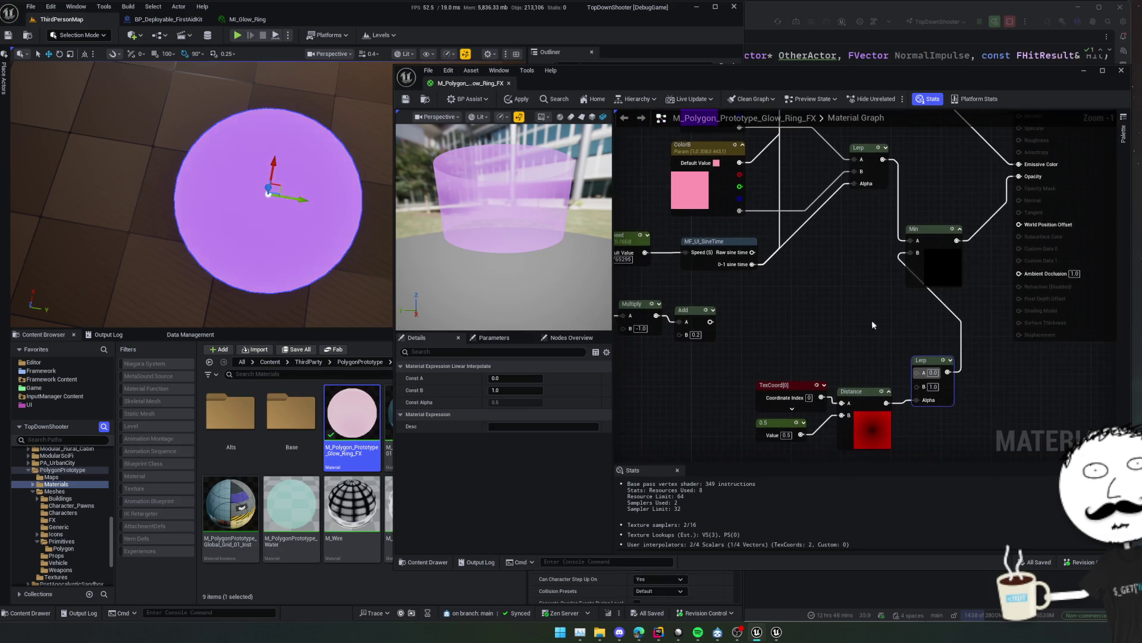
pyautogui.click(517, 99)
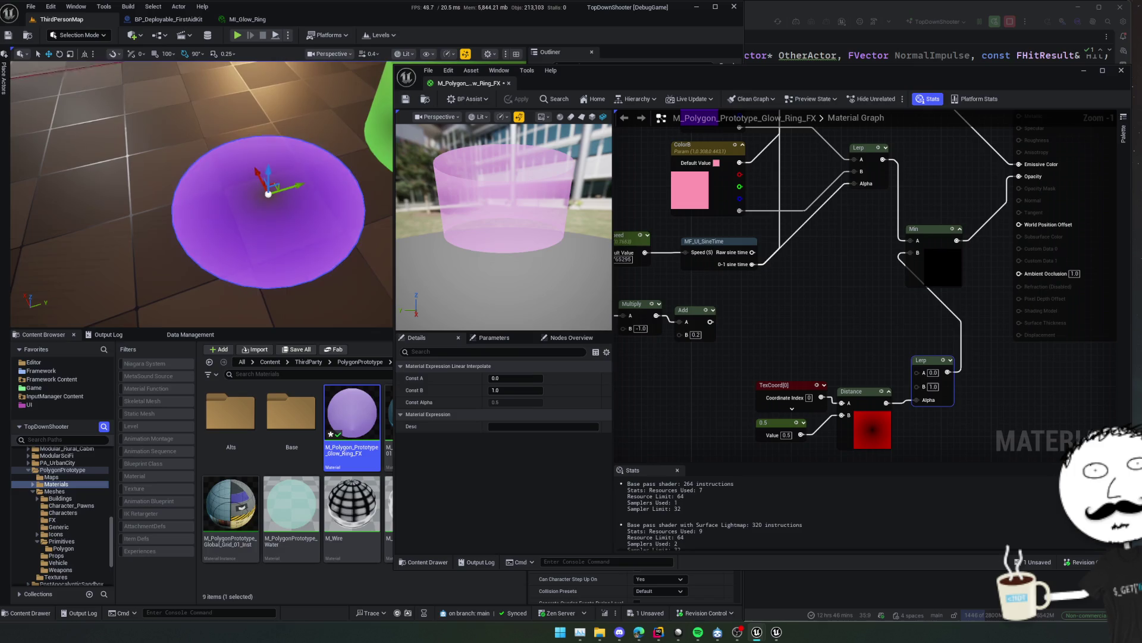
pyautogui.moveTo(981, 411); pyautogui.dragTo(983, 362)
pyautogui.moveTo(970, 297); pyautogui.dragTo(752, 399)
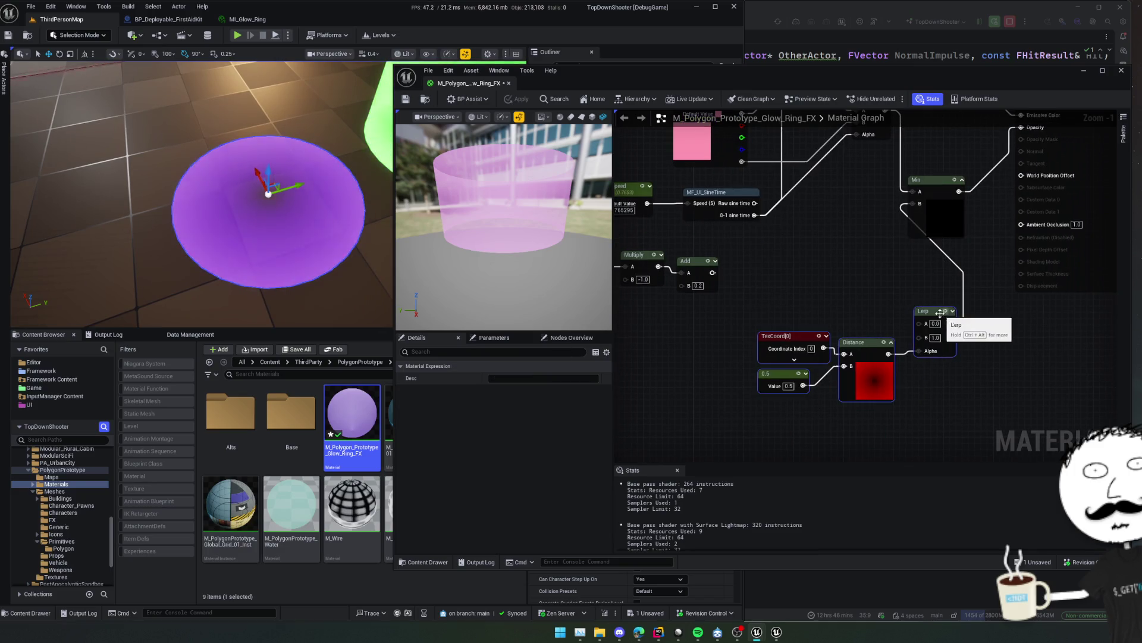
pyautogui.moveTo(937, 330); pyautogui.dragTo(787, 330)
# Add a SmoothStep node, feeding Distance into its Value and its output toward Min B.
pyautogui.click(785, 312)
pyautogui.moveTo(827, 369)
pyautogui.mouseDown()
pyautogui.moveTo(938, 369)
pyautogui.moveTo(862, 402)
pyautogui.moveTo(868, 356)
pyautogui.moveTo(842, 335)
pyautogui.mouseUp()
pyautogui.write('smoot')
pyautogui.press('Return')
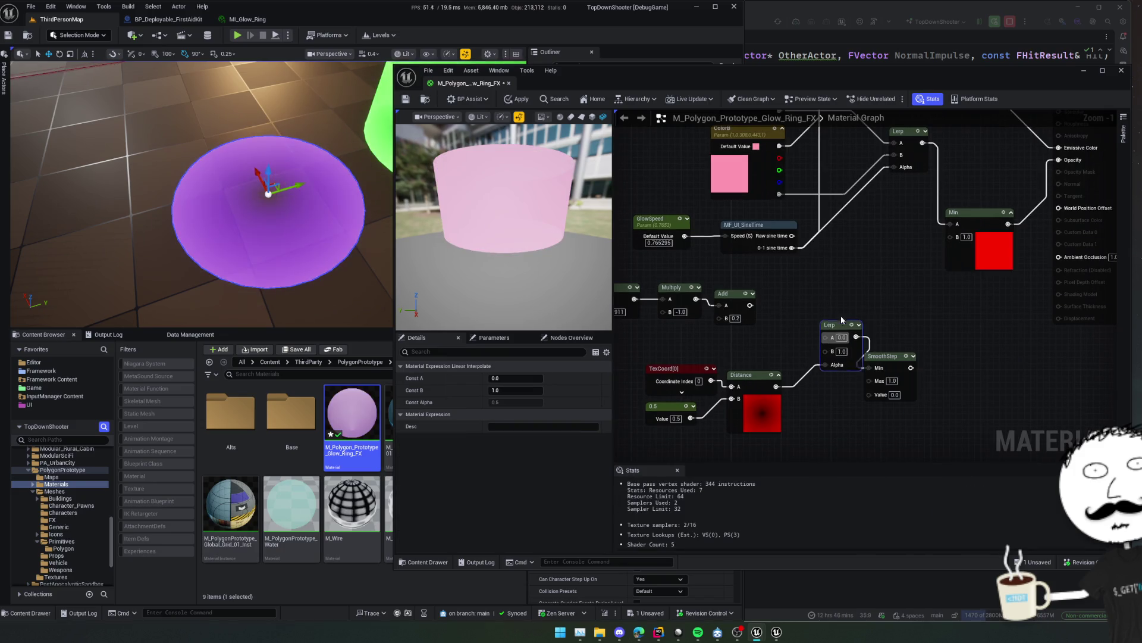
pyautogui.moveTo(776, 386)
pyautogui.mouseDown()
pyautogui.moveTo(869, 393)
pyautogui.moveTo(829, 399)
pyautogui.moveTo(829, 346)
pyautogui.moveTo(830, 360)
pyautogui.moveTo(957, 238)
pyautogui.mouseUp()
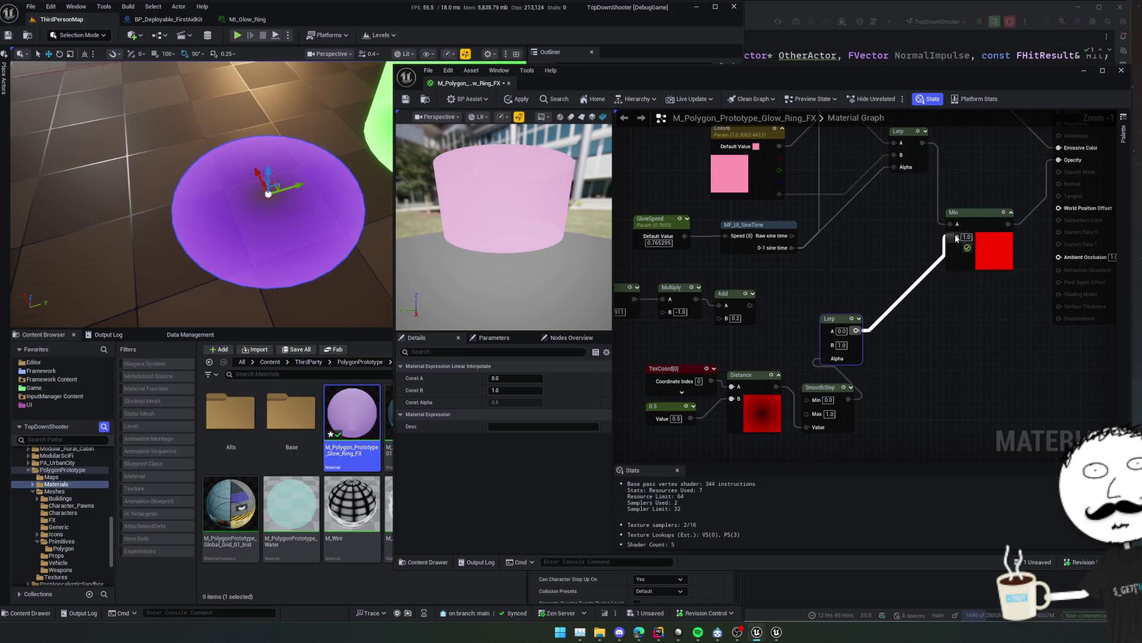
pyautogui.moveTo(956, 238); pyautogui.dragTo(956, 238)
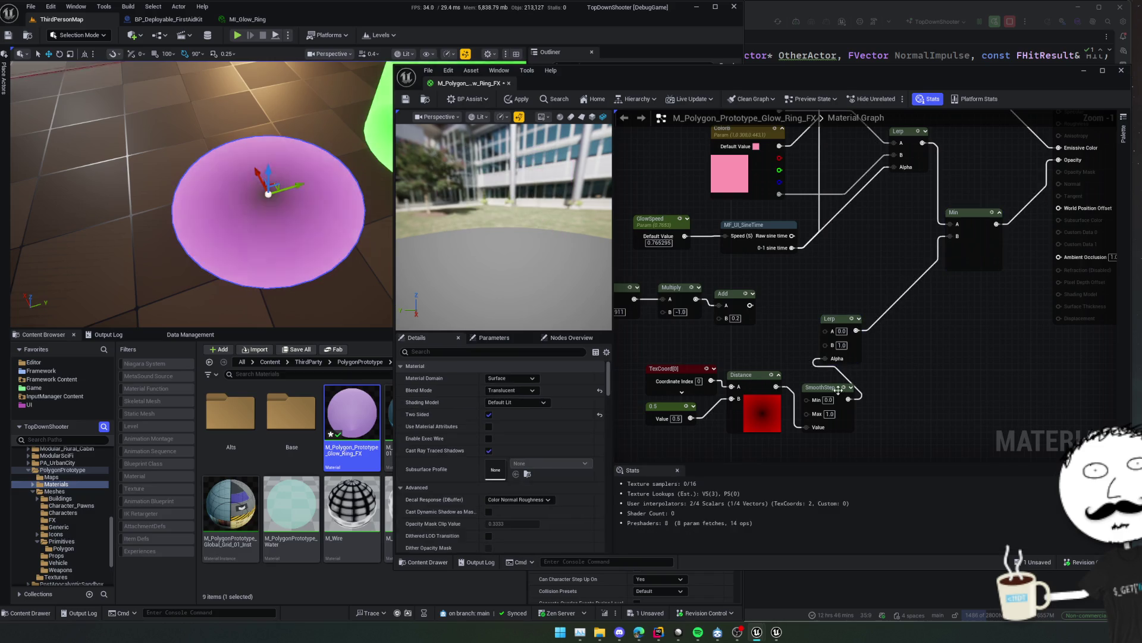
# Connect SmoothStep's output to Min B and delete the unused Lerp node.
pyautogui.moveTo(848, 398)
pyautogui.mouseDown()
pyautogui.moveTo(910, 405)
pyautogui.moveTo(952, 236)
pyautogui.mouseUp()
pyautogui.click(859, 323)
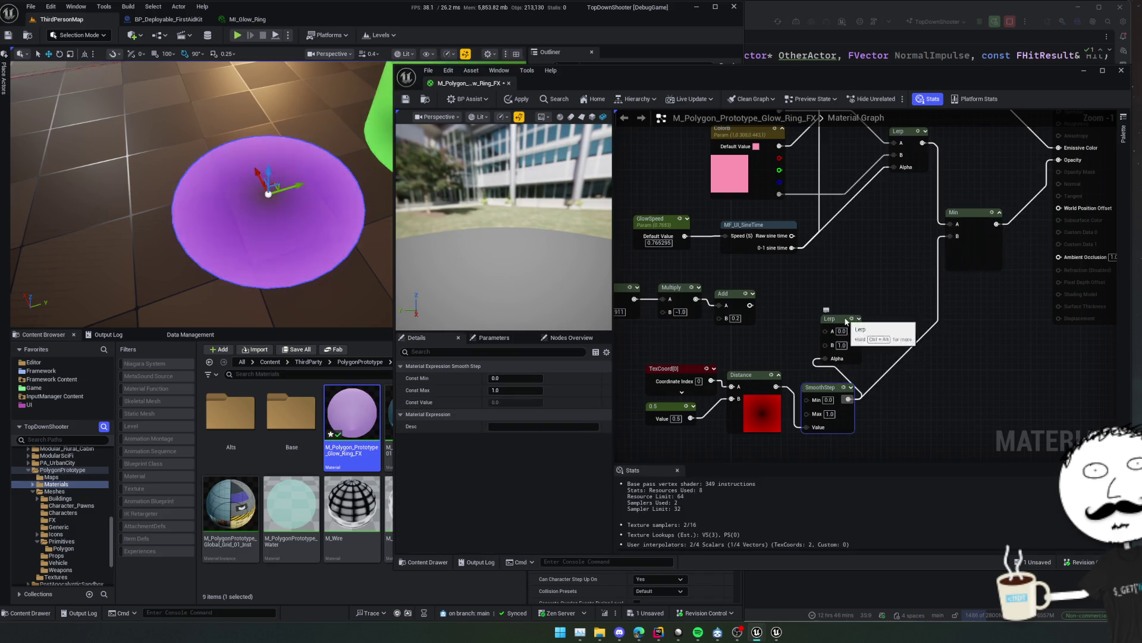
pyautogui.press('Delete')
# Tune the SmoothStep minimum through 0.68 and 0.4 down to 0.3, applying it to the ring.
pyautogui.moveTo(817, 384); pyautogui.dragTo(858, 348)
pyautogui.click(860, 347)
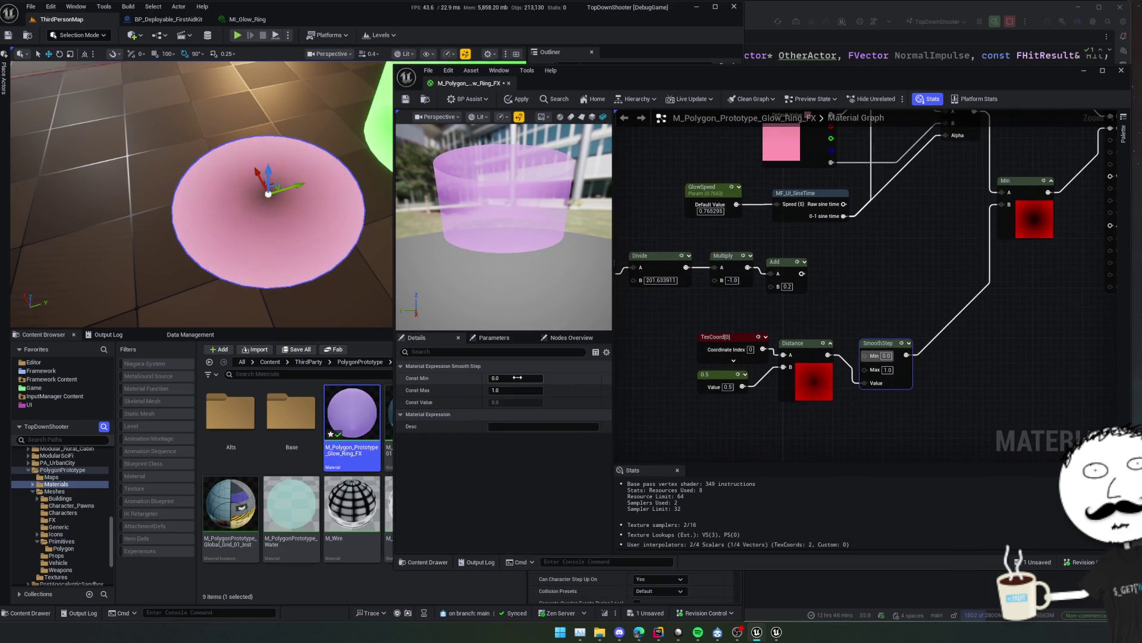
pyautogui.write('0.68')
pyautogui.press('Return')
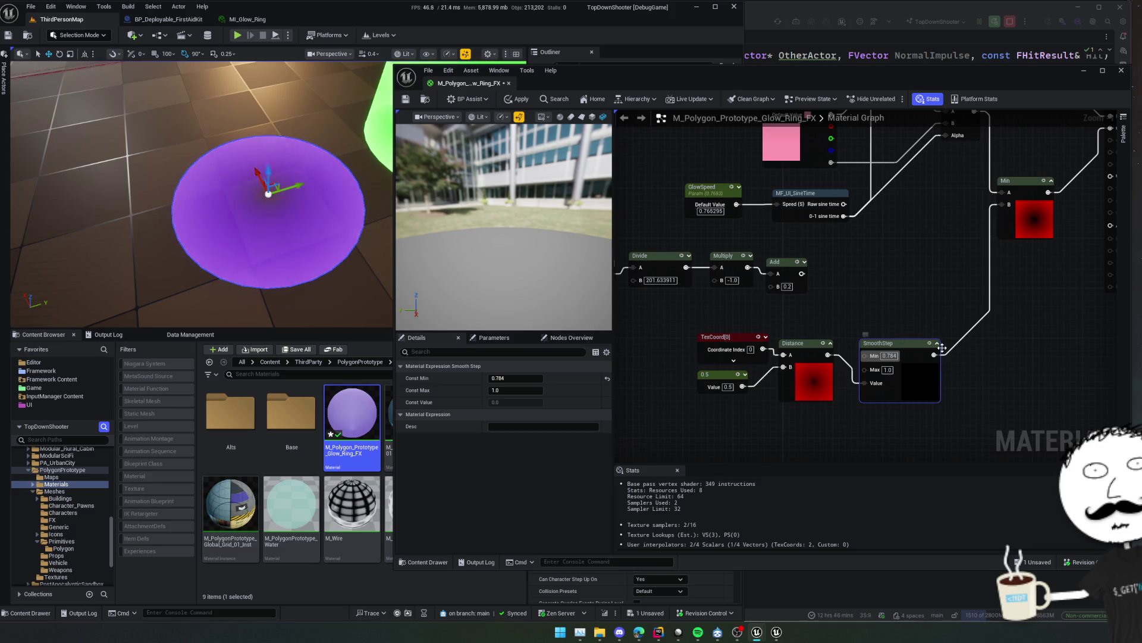
pyautogui.moveTo(538, 378); pyautogui.dragTo(524, 378)
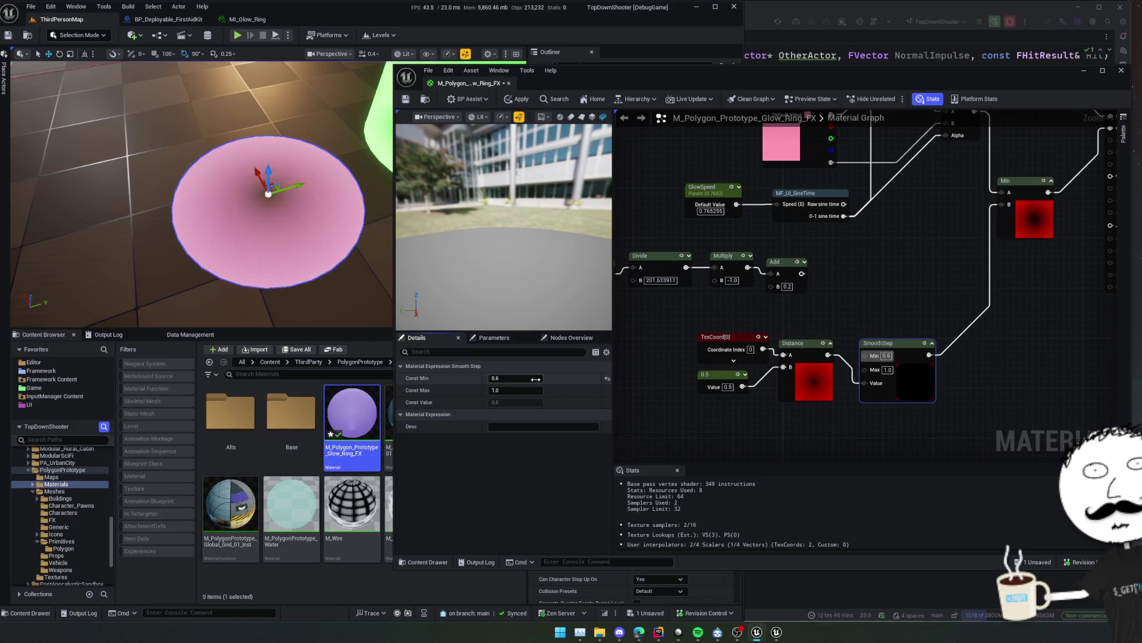
pyautogui.moveTo(536, 379); pyautogui.dragTo(533, 379)
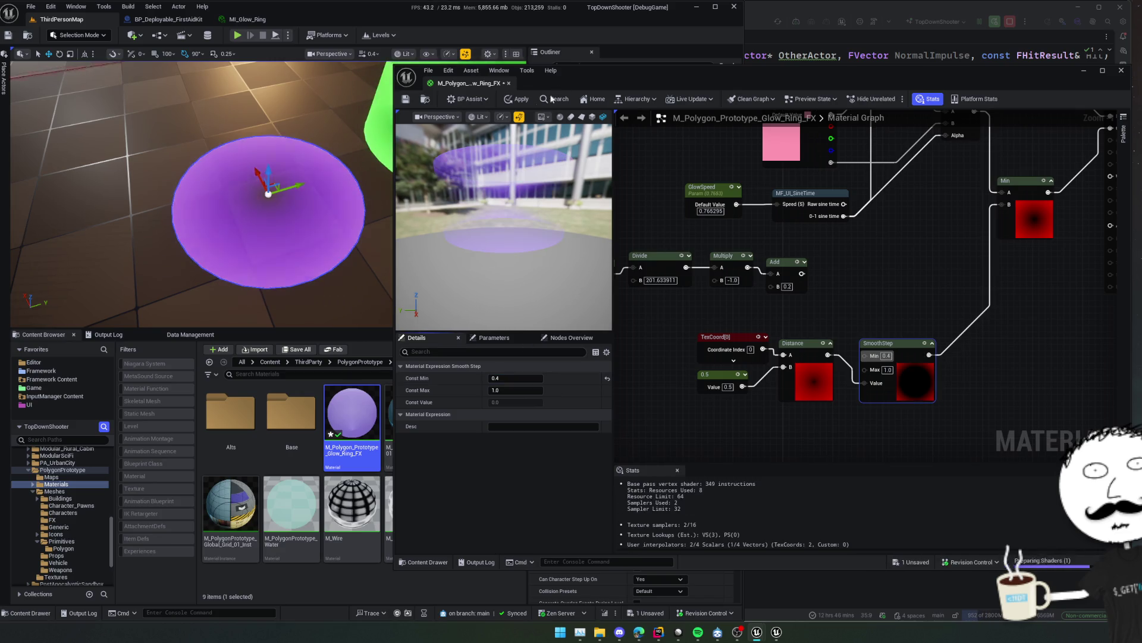
pyautogui.click(520, 100)
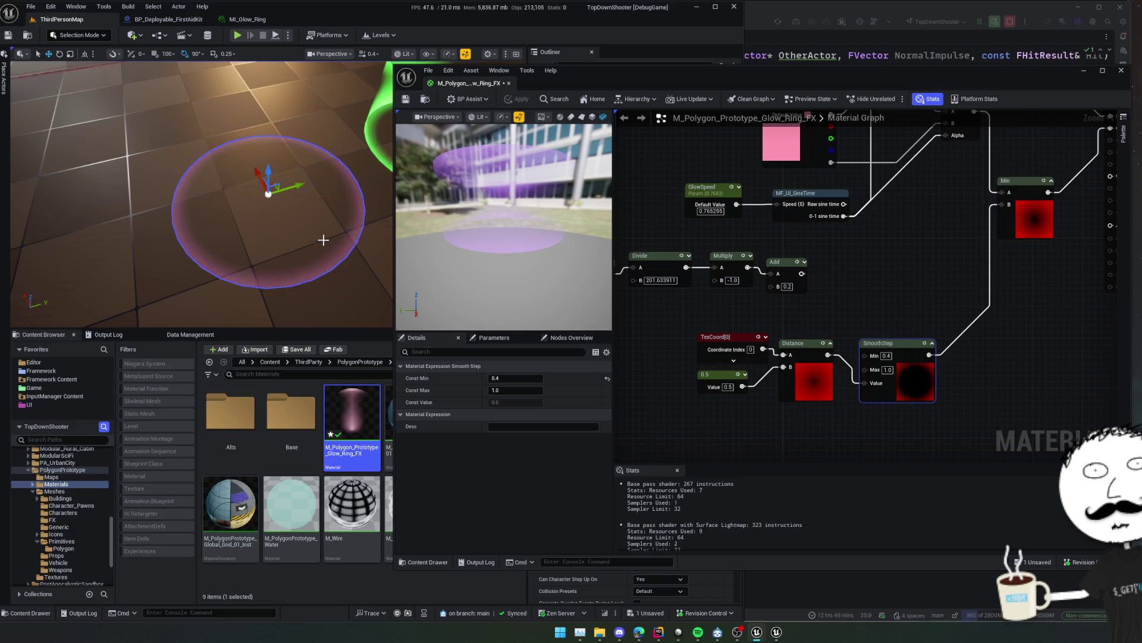
pyautogui.moveTo(323, 240); pyautogui.dragTo(294, 244)
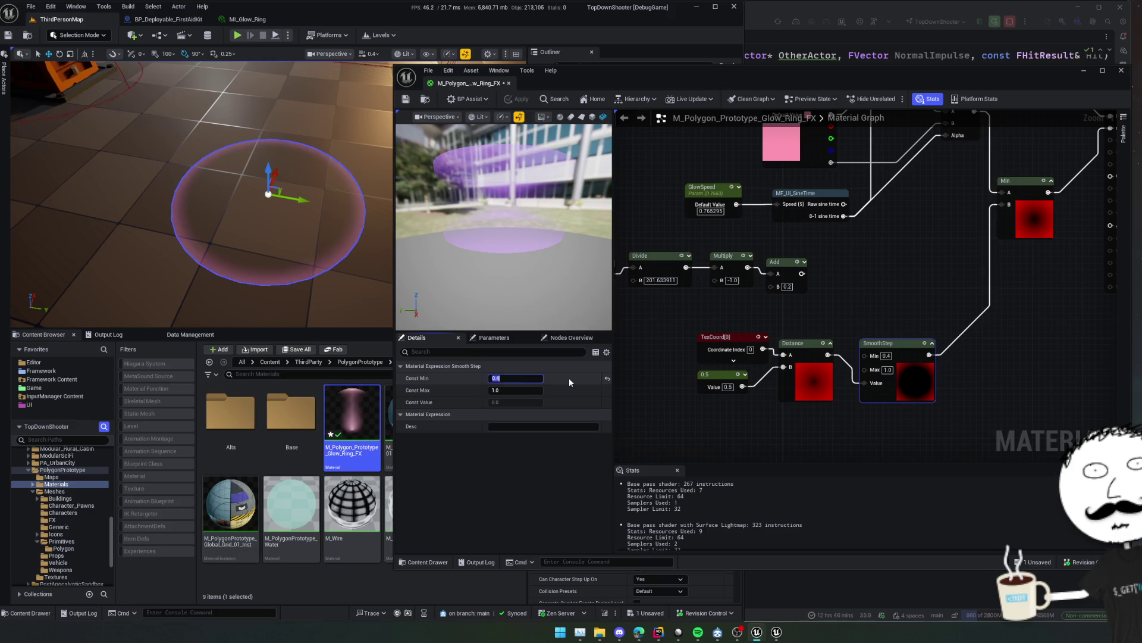
pyautogui.write('0.3')
pyautogui.press('Return')
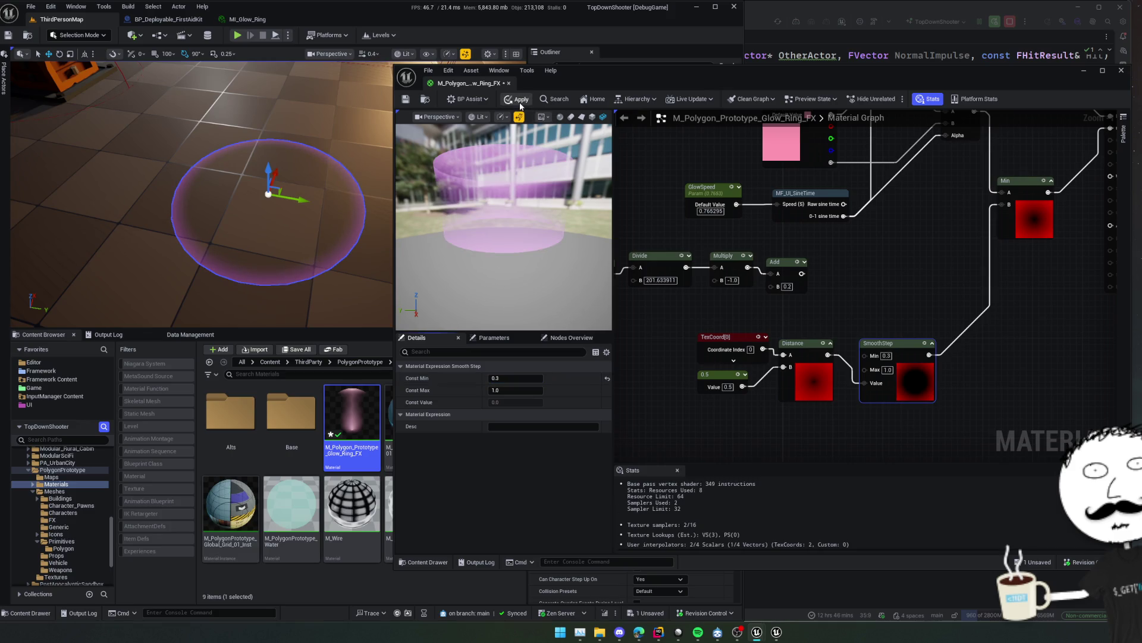
pyautogui.click(520, 100)
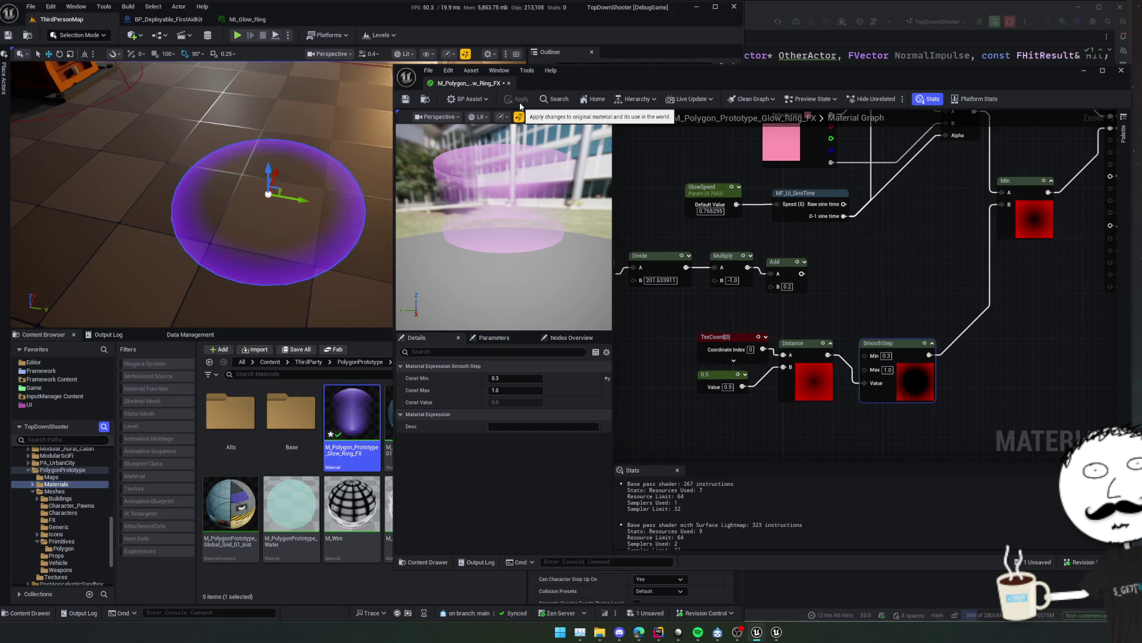
# Save the glow-ring material.
pyautogui.moveTo(912, 259)
pyautogui.mouseDown()
pyautogui.moveTo(834, 390)
pyautogui.moveTo(842, 409)
pyautogui.moveTo(826, 406)
pyautogui.moveTo(849, 358)
pyautogui.moveTo(923, 327)
pyautogui.moveTo(1052, 331)
pyautogui.moveTo(841, 377)
pyautogui.moveTo(700, 380)
pyautogui.mouseUp()
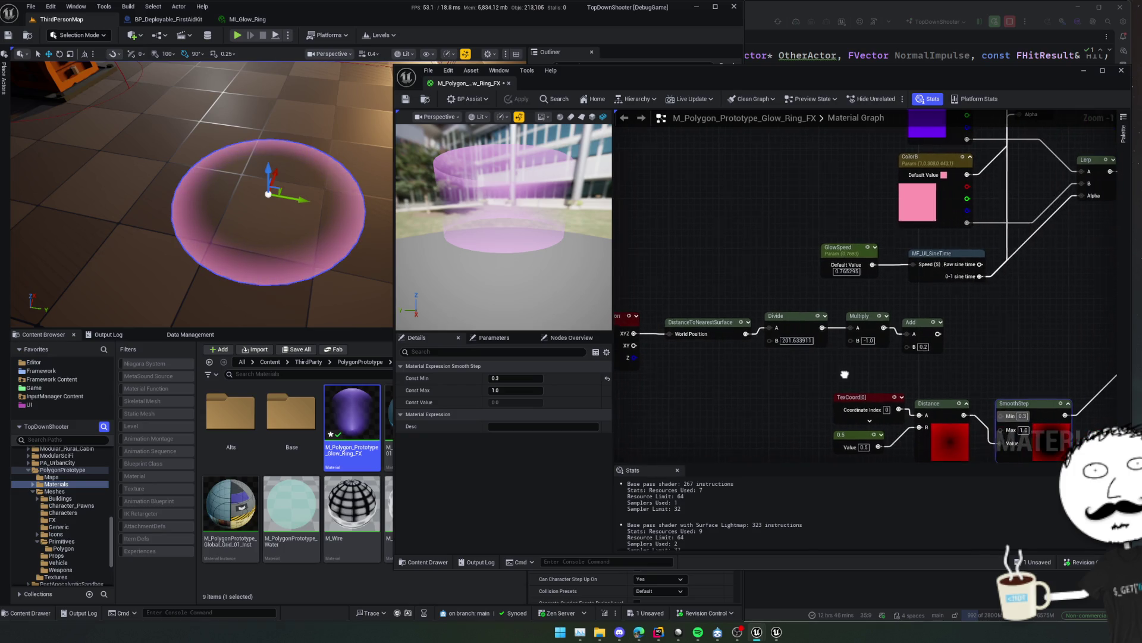
pyautogui.moveTo(836, 362); pyautogui.dragTo(854, 359)
pyautogui.click(409, 101)
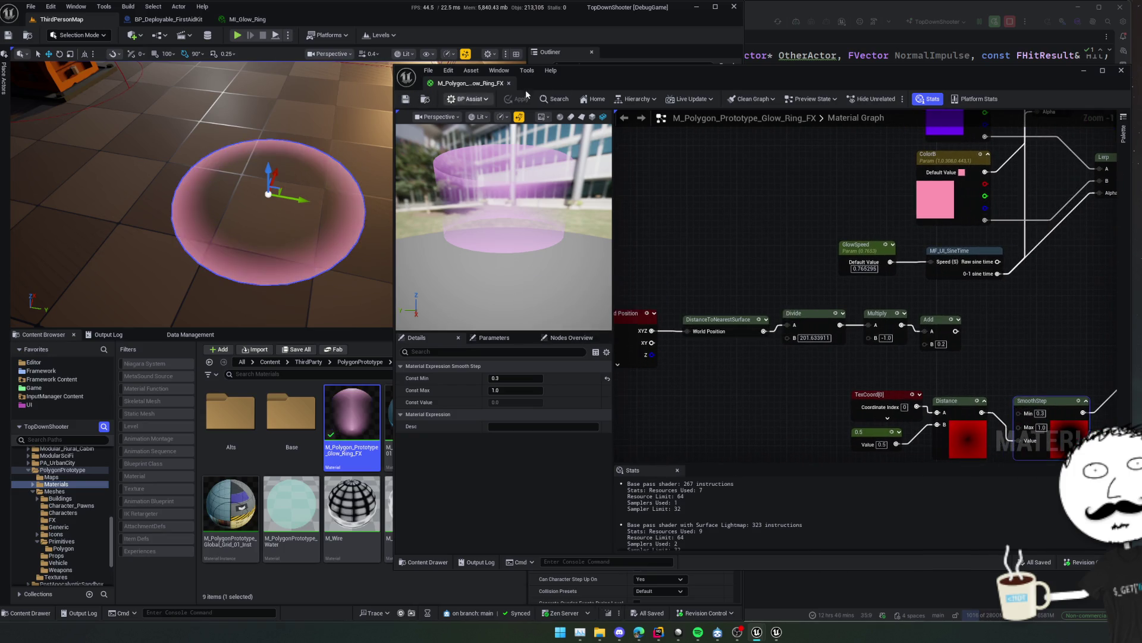
# Assign MI_Glow_Ring to RingDisc2's Element 0 slot and open that instance's editor.
pyautogui.moveTo(398, 64); pyautogui.dragTo(811, 80)
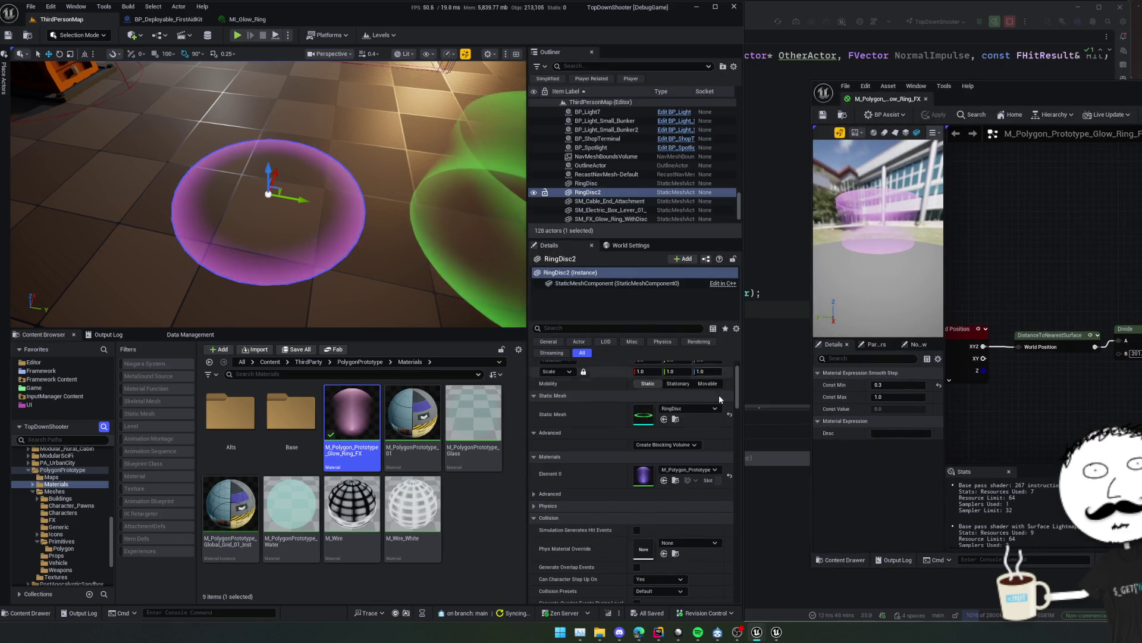
pyautogui.click(698, 469)
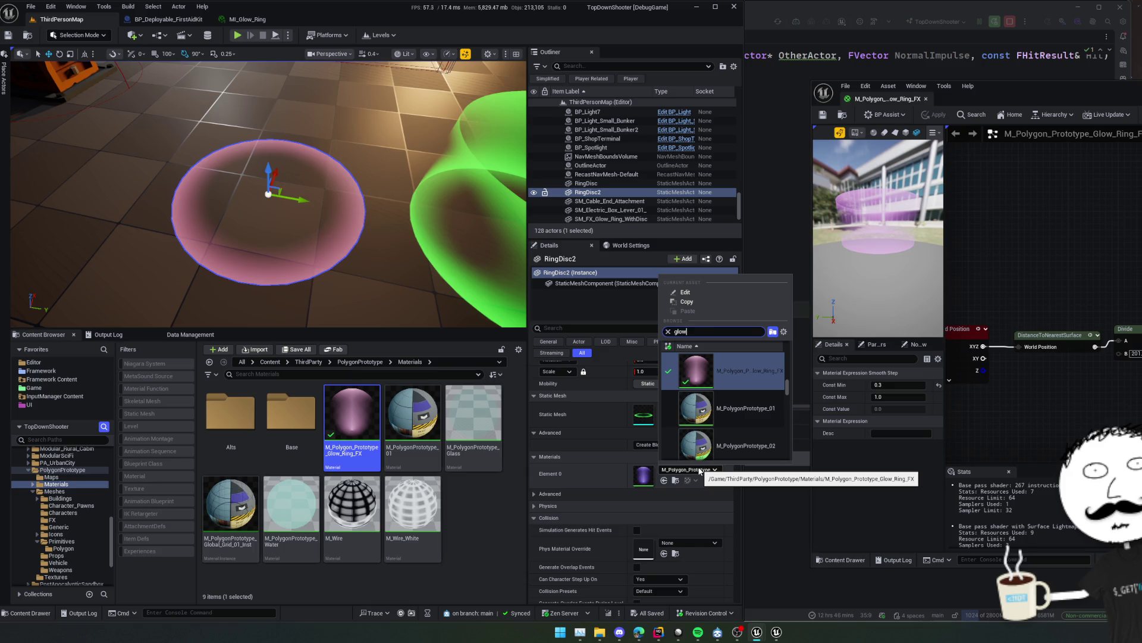
pyautogui.click(740, 442)
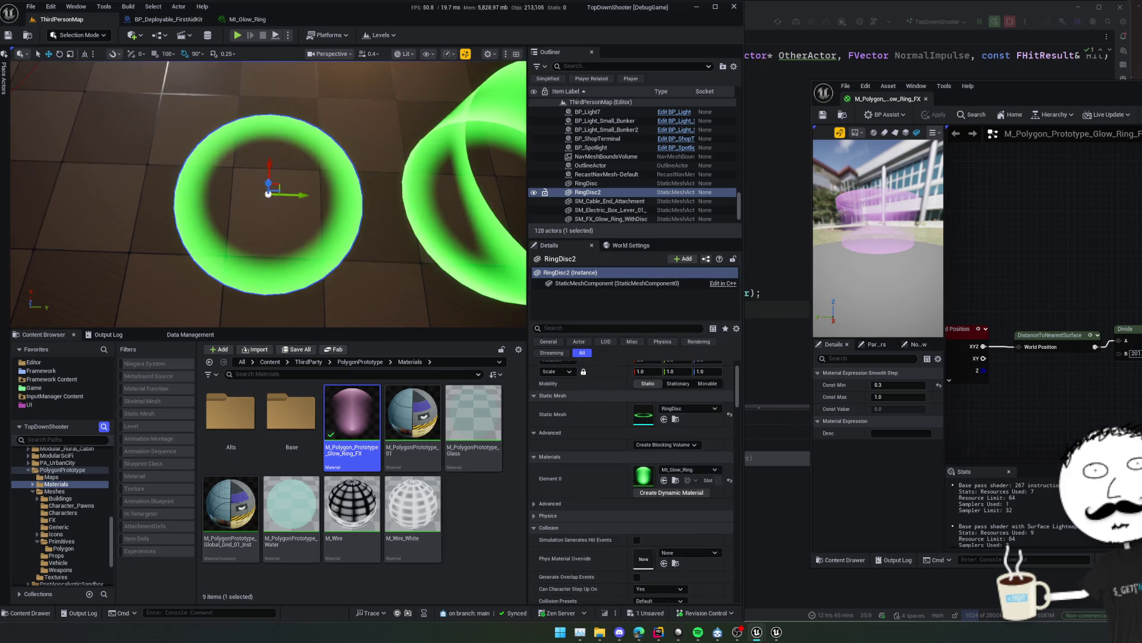
pyautogui.doubleClick(638, 473)
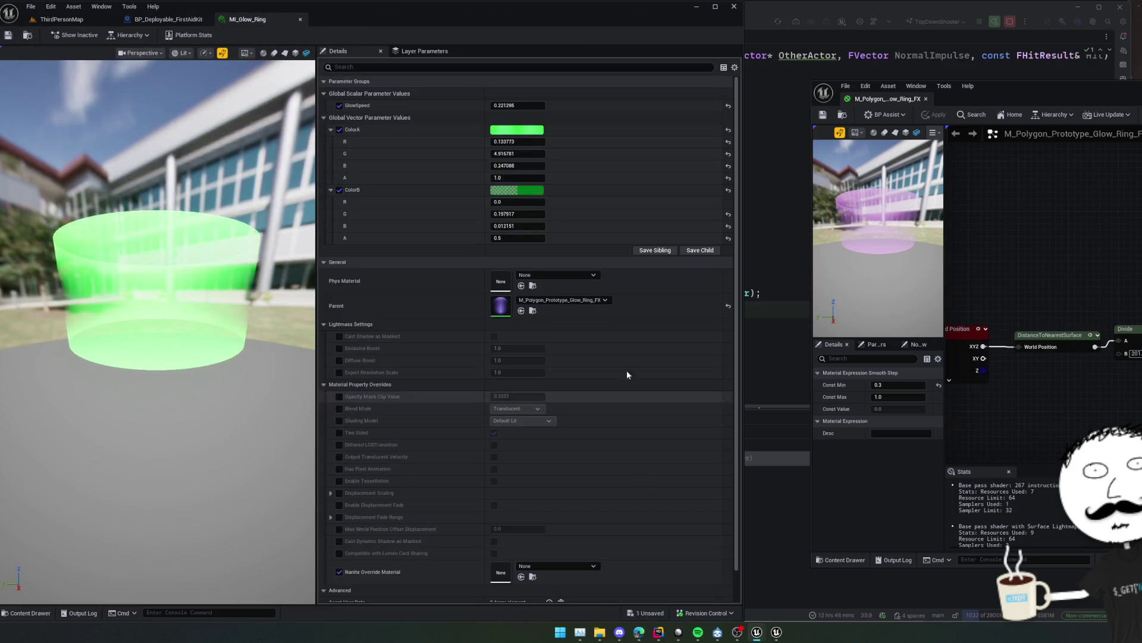
# Lower MI_Glow_Ring's ColorA green to about 0.824 in a floating editor and save it.
pyautogui.moveTo(541, 151); pyautogui.dragTo(518, 151)
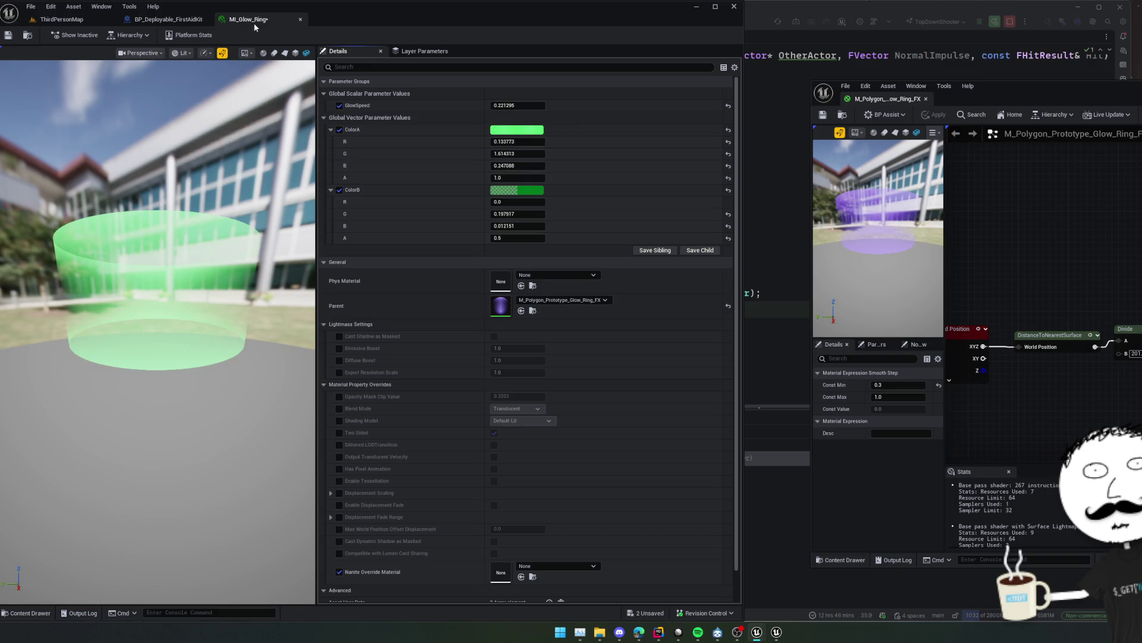
pyautogui.moveTo(255, 24)
pyautogui.mouseDown()
pyautogui.moveTo(770, 245)
pyautogui.moveTo(827, 252)
pyautogui.mouseUp()
pyautogui.click(62, 20)
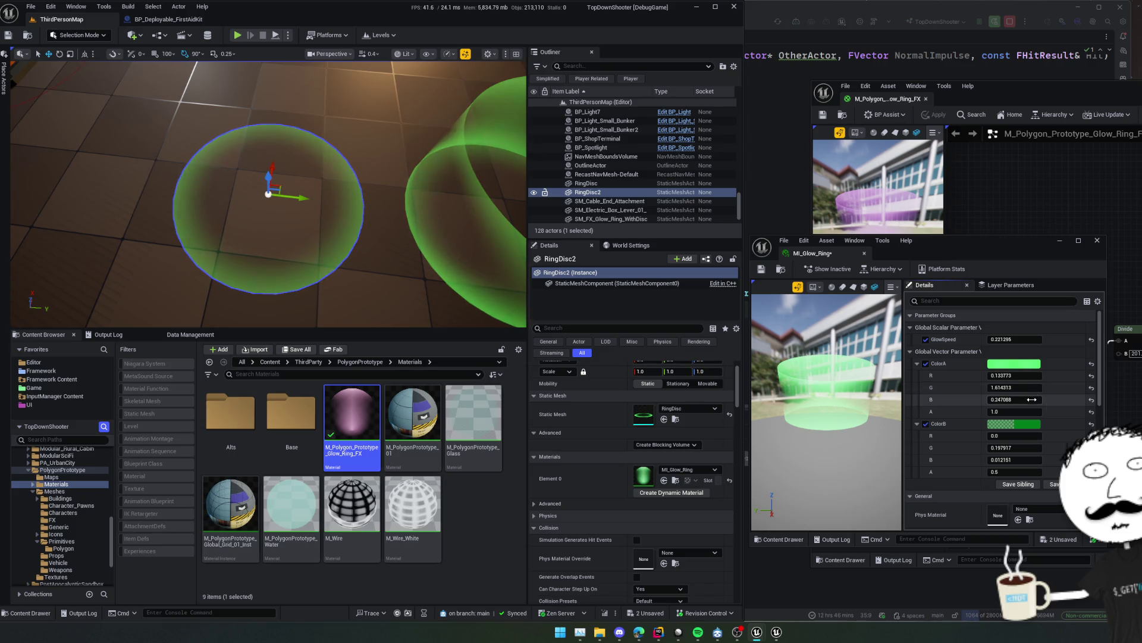
pyautogui.moveTo(1032, 388)
pyautogui.mouseDown()
pyautogui.moveTo(1021, 387)
pyautogui.moveTo(1041, 389)
pyautogui.mouseUp()
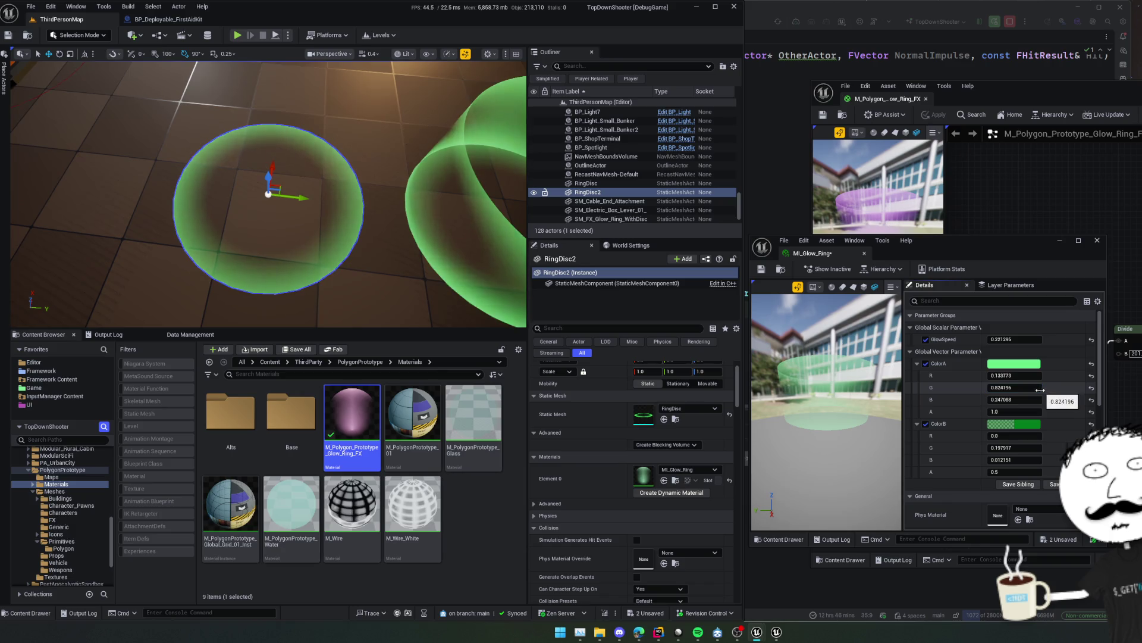
pyautogui.click(762, 269)
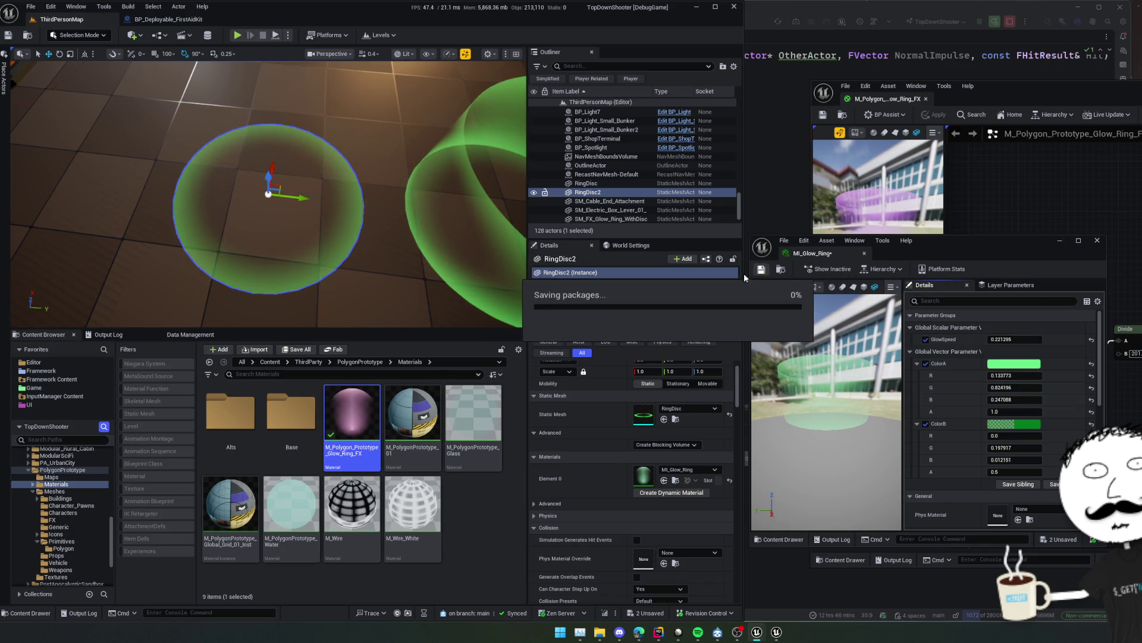
pyautogui.moveTo(331, 270); pyautogui.dragTo(351, 263)
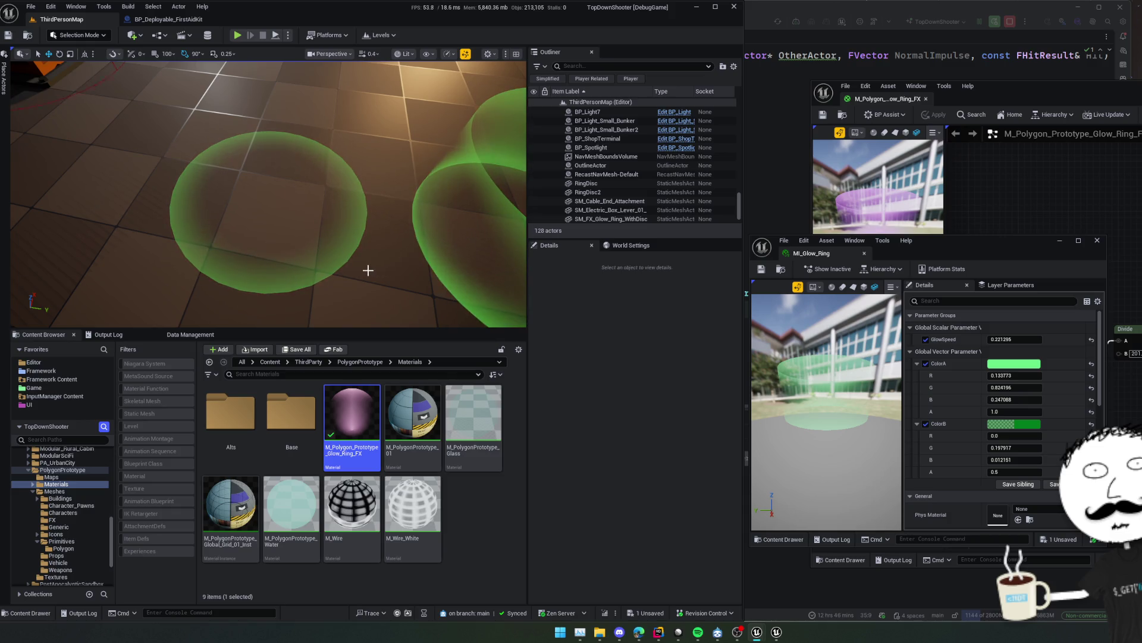
pyautogui.moveTo(367, 270); pyautogui.dragTo(441, 290)
pyautogui.moveTo(961, 263); pyautogui.dragTo(598, 220)
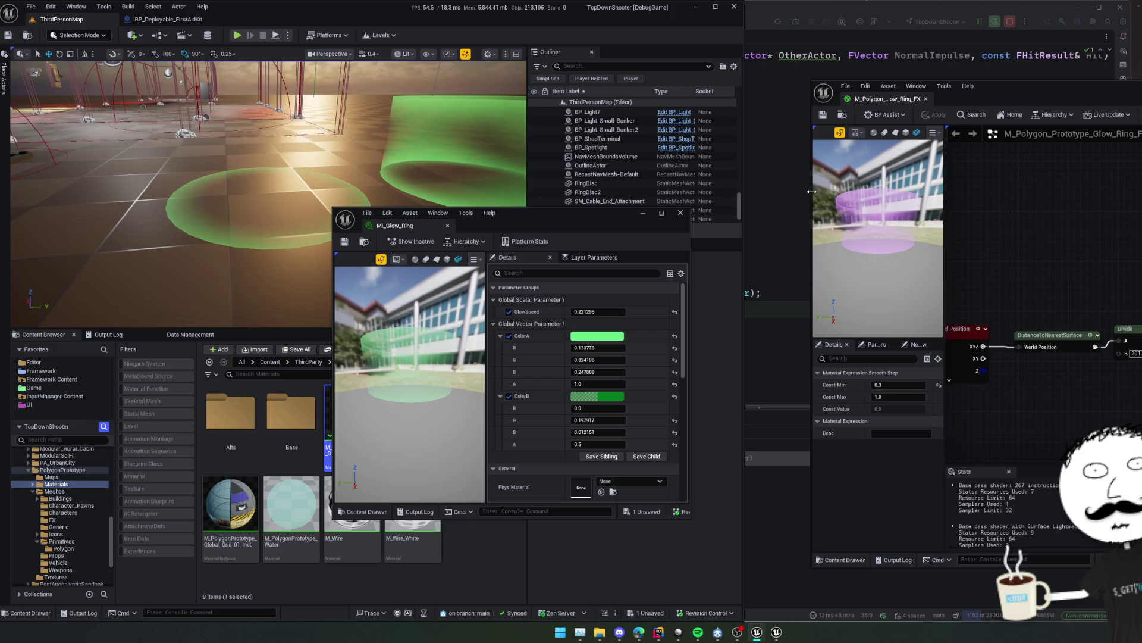
# Add a Fresnel node to the glow-ring material beside the SmoothStep node.
pyautogui.moveTo(809, 192); pyautogui.dragTo(598, 192)
pyautogui.rightClick(1016, 309)
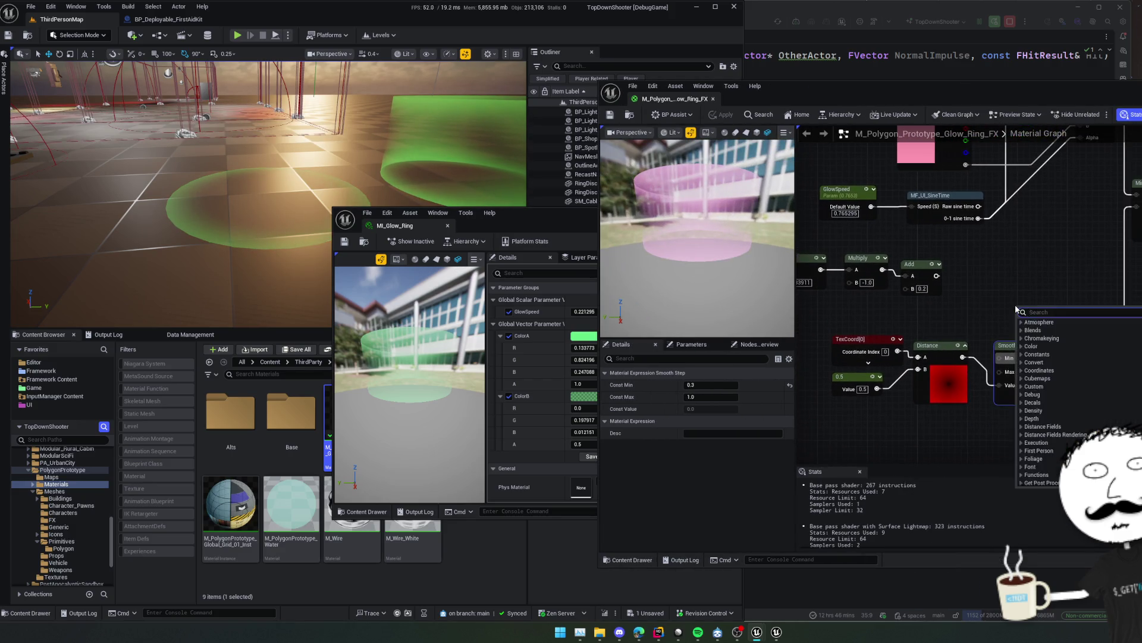
pyautogui.write('fres')
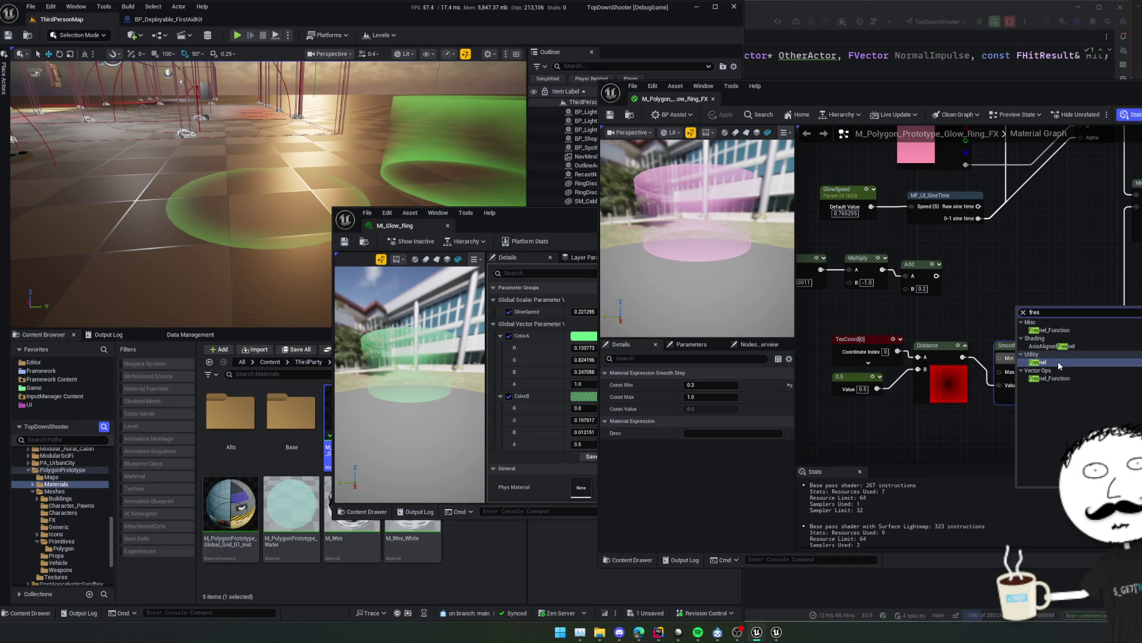
pyautogui.click(1059, 364)
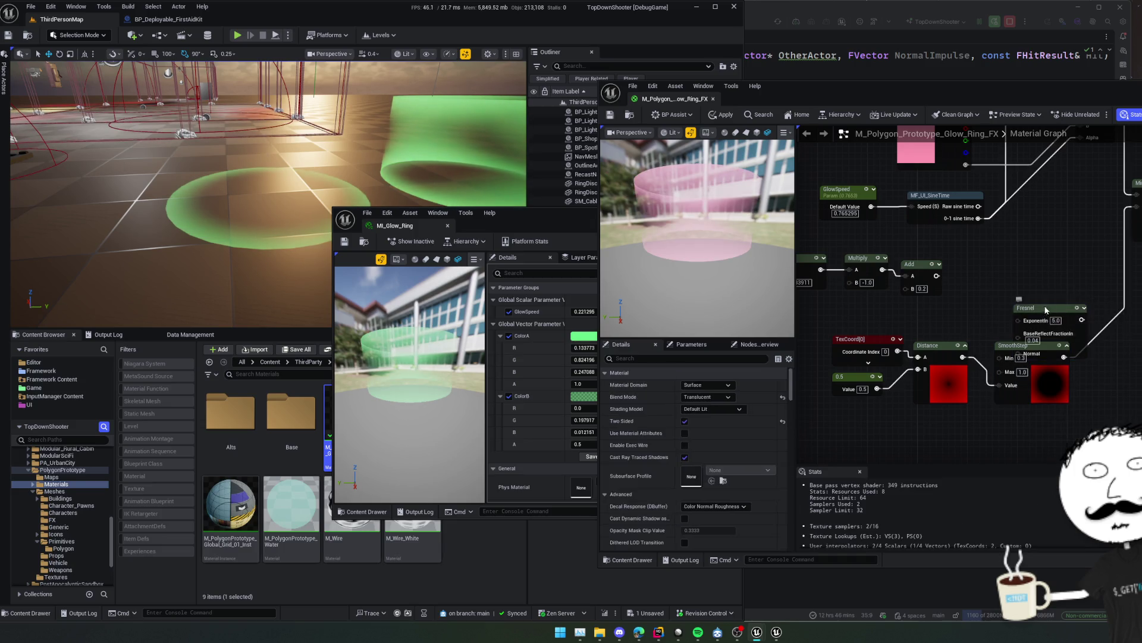
pyautogui.moveTo(1048, 314); pyautogui.dragTo(1086, 269)
# Add a Lerp node and feed SmoothStep and Fresnel into its inputs.
pyautogui.moveTo(1083, 333); pyautogui.dragTo(1091, 330)
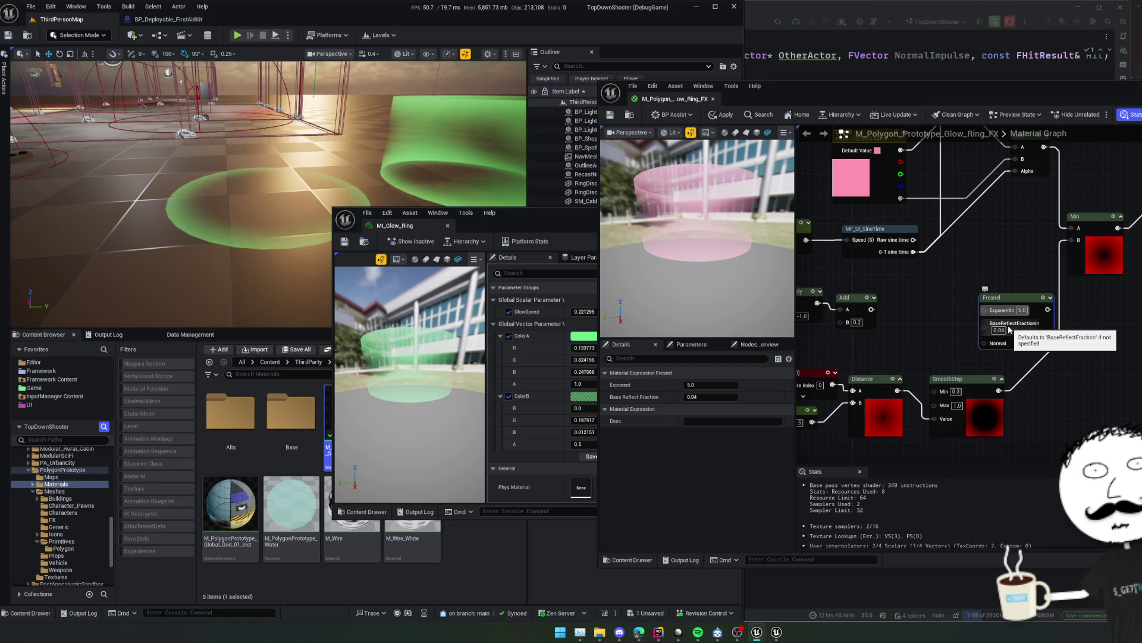
pyautogui.moveTo(1062, 318)
pyautogui.mouseDown()
pyautogui.moveTo(1055, 330)
pyautogui.moveTo(1088, 333)
pyautogui.moveTo(1011, 317)
pyautogui.moveTo(1065, 363)
pyautogui.mouseUp()
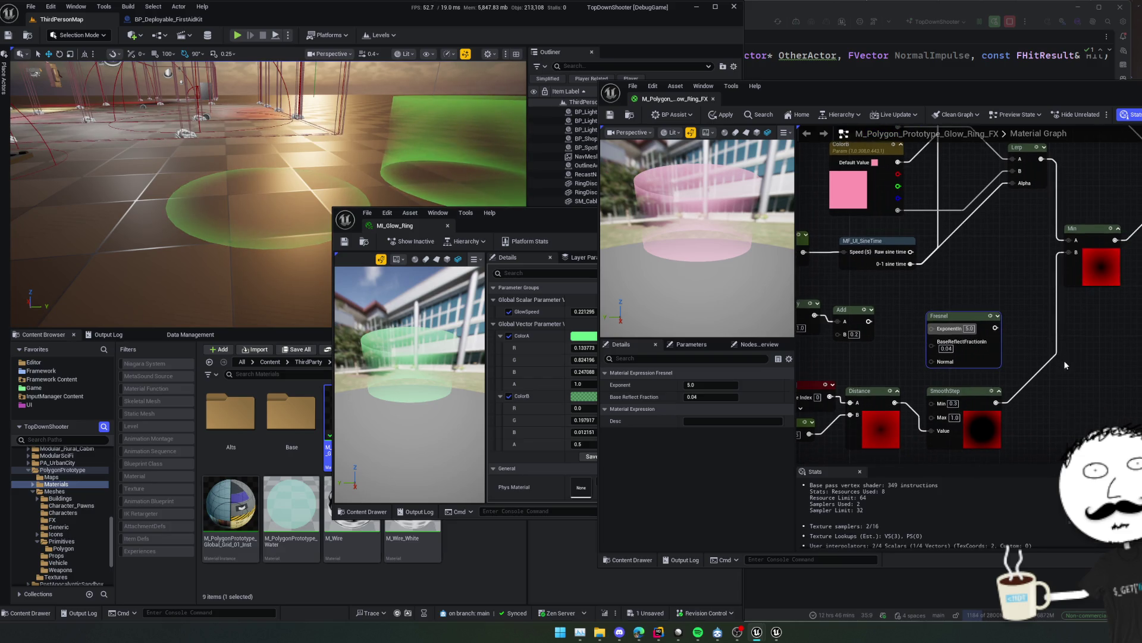
pyautogui.write('lerp')
pyautogui.press('Return')
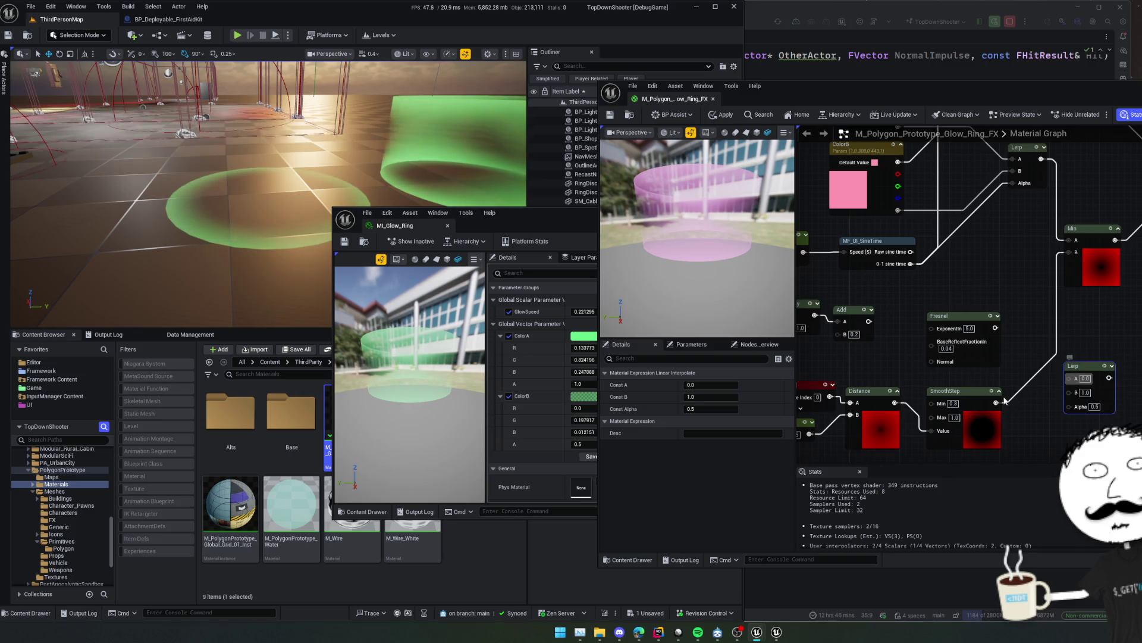
pyautogui.moveTo(996, 402)
pyautogui.mouseDown()
pyautogui.moveTo(1065, 409)
pyautogui.moveTo(1069, 390)
pyautogui.mouseUp()
pyautogui.moveTo(995, 328)
pyautogui.mouseDown()
pyautogui.moveTo(1069, 378)
pyautogui.moveTo(1024, 283)
pyautogui.moveTo(1070, 256)
pyautogui.mouseUp()
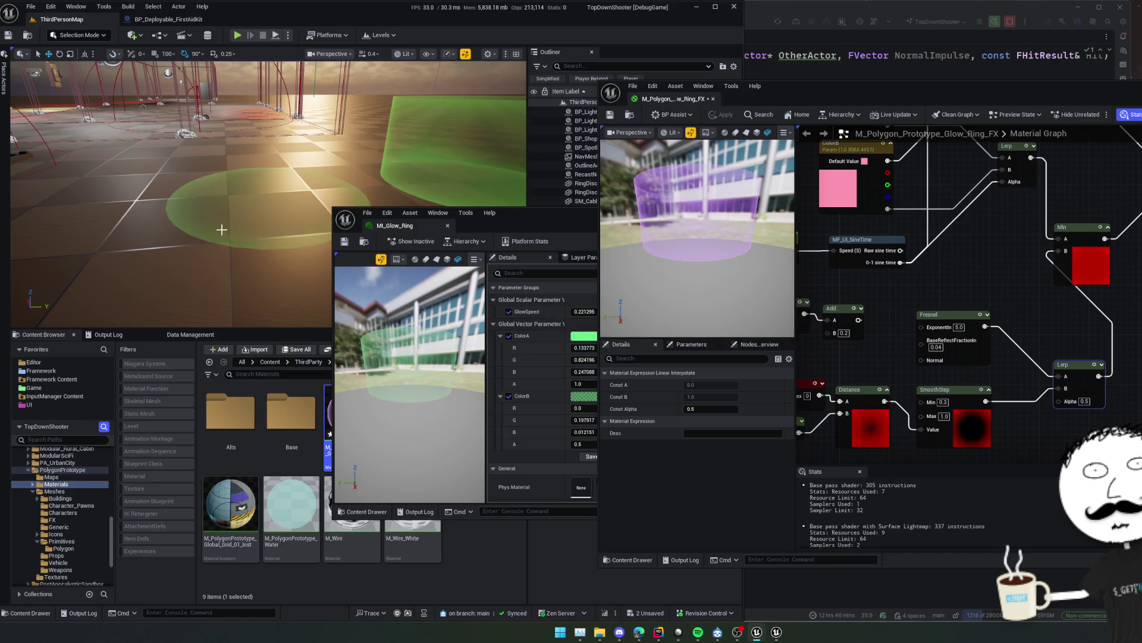
# Rewire SmoothStep into Lerp input A and Fresnel into Lerp input B.
pyautogui.moveTo(230, 234)
pyautogui.mouseDown()
pyautogui.moveTo(230, 285)
pyautogui.moveTo(229, 212)
pyautogui.moveTo(230, 265)
pyautogui.moveTo(230, 215)
pyautogui.moveTo(229, 262)
pyautogui.moveTo(230, 214)
pyautogui.moveTo(276, 252)
pyautogui.mouseUp()
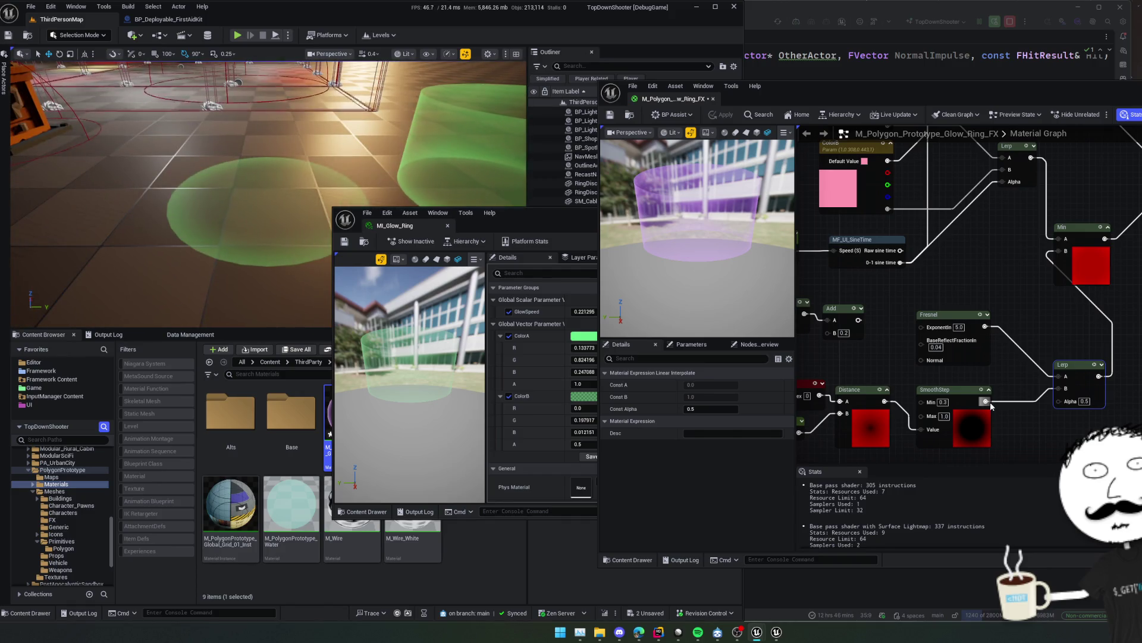
pyautogui.moveTo(985, 402); pyautogui.dragTo(993, 405)
pyautogui.moveTo(1065, 378); pyautogui.dragTo(1065, 377)
pyautogui.moveTo(1064, 377); pyautogui.dragTo(1023, 367)
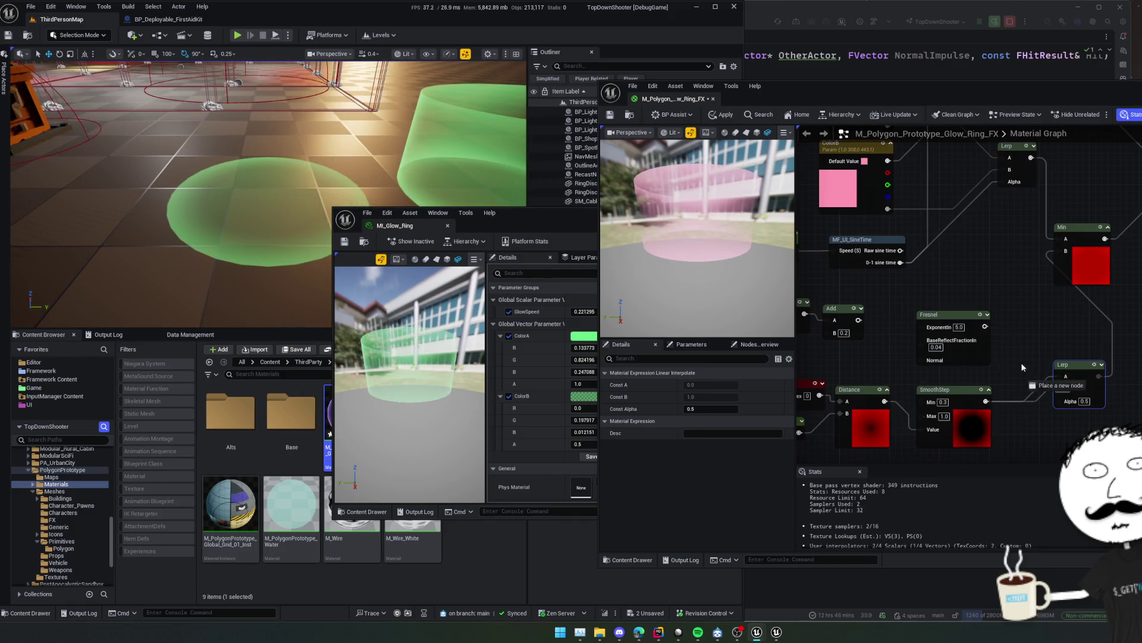
pyautogui.moveTo(984, 332); pyautogui.dragTo(985, 329)
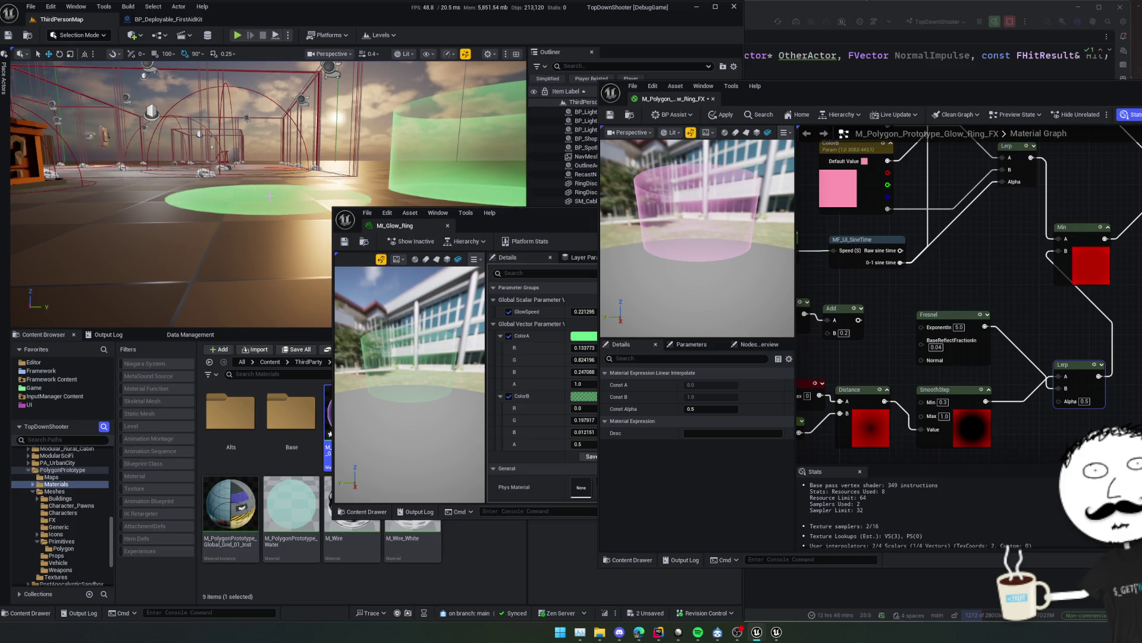
# Delete the Fresnel node and connect SmoothStep's output straight to Min.
pyautogui.click(951, 316)
pyautogui.press('Delete')
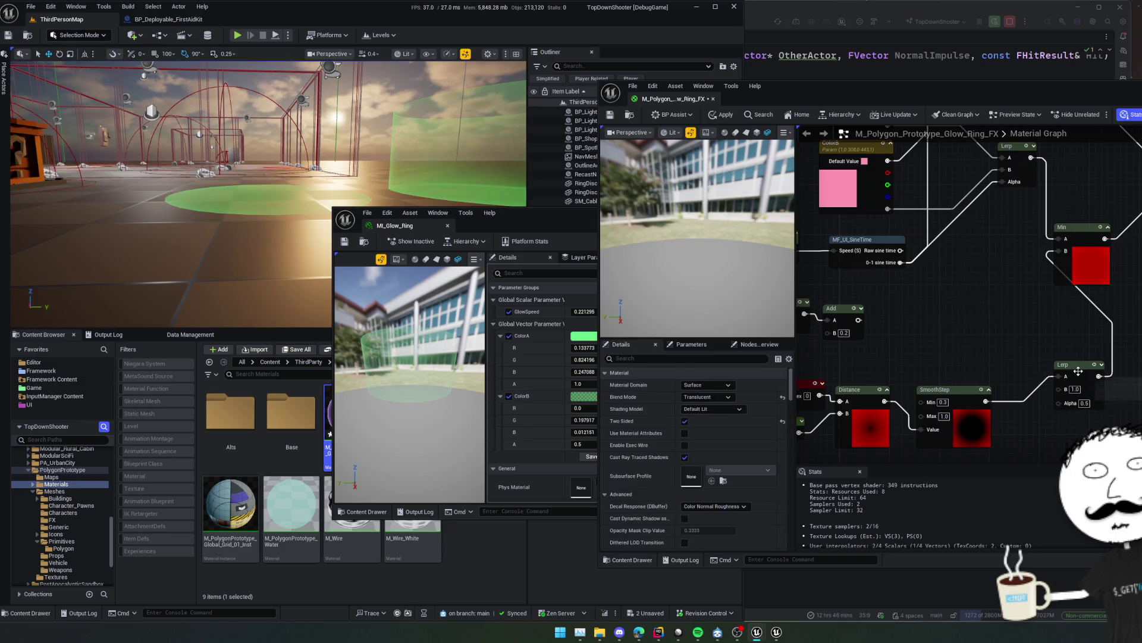
pyautogui.moveTo(1059, 250); pyautogui.dragTo(1010, 328)
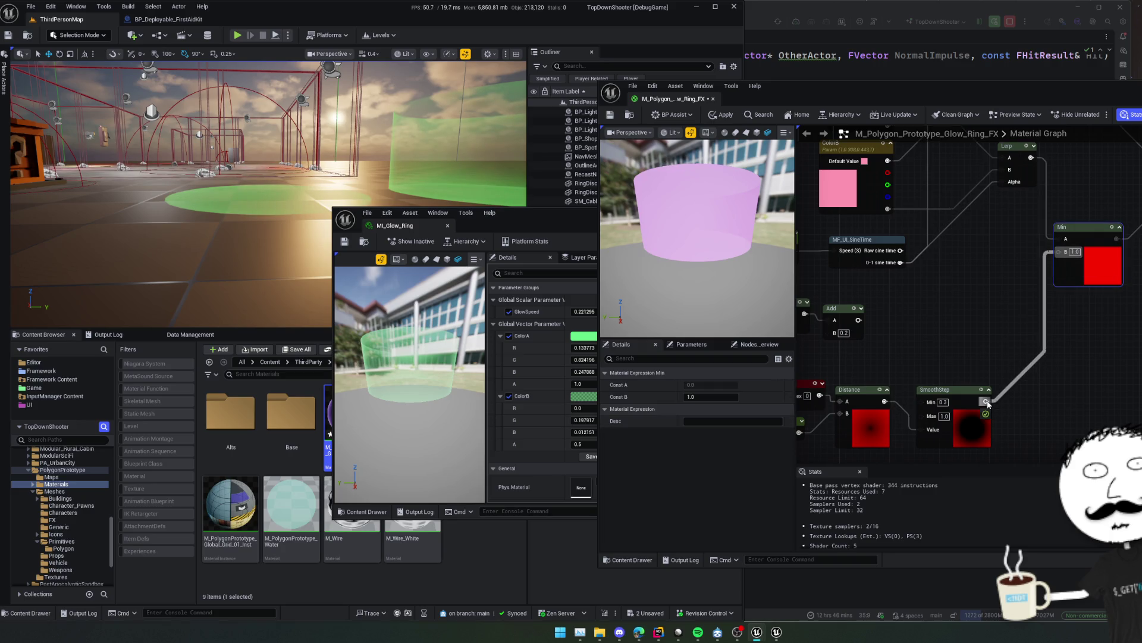
pyautogui.moveTo(987, 404); pyautogui.dragTo(987, 404)
# Save the glow-ring material and close its editor.
pyautogui.scroll(-2, 921, 351)
pyautogui.hotkey('ctrl', 's')
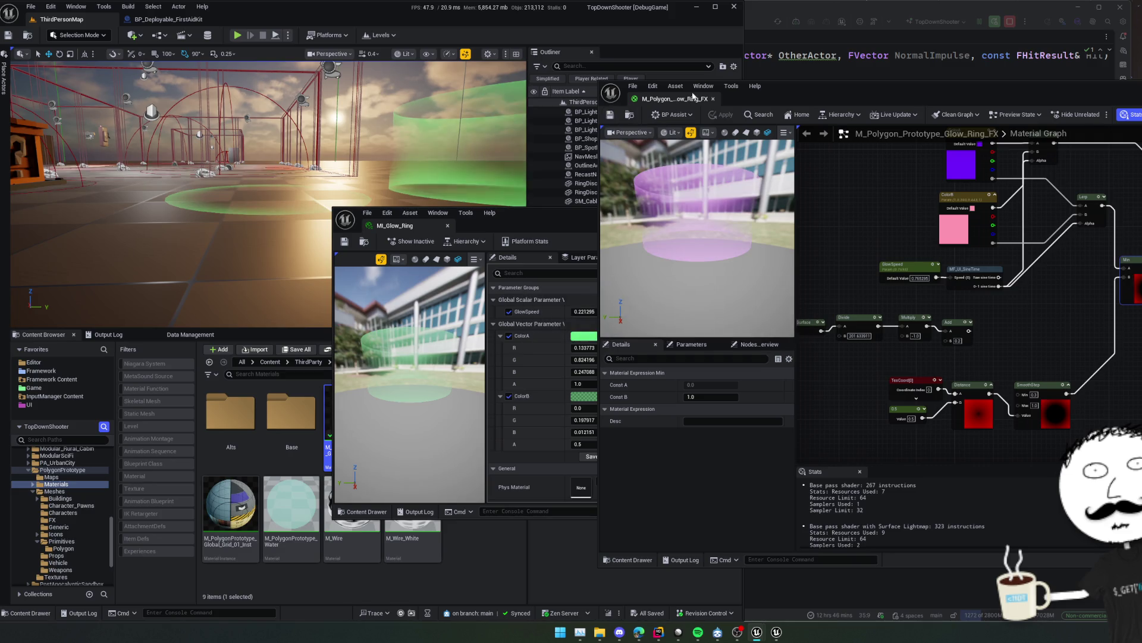
pyautogui.middleClick(672, 100)
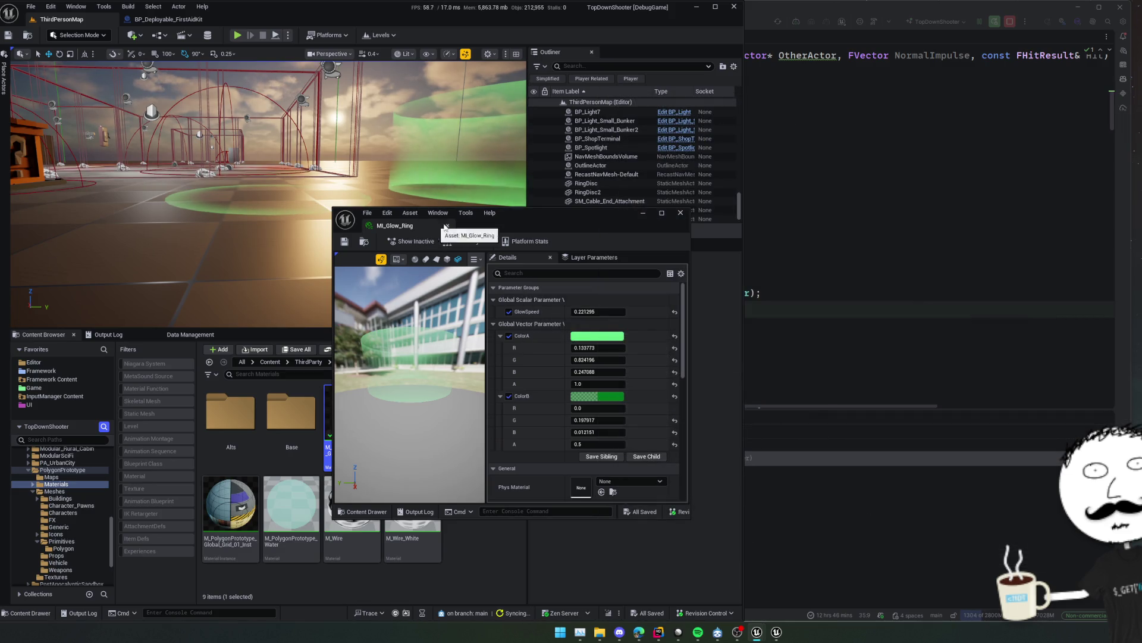
# Close MI_Glow_Ring, select RingDisc2 in the level, and go to BP_Deployable_FirstAidKit.
pyautogui.moveTo(405, 232); pyautogui.dragTo(553, 235)
pyautogui.middleClick(553, 234)
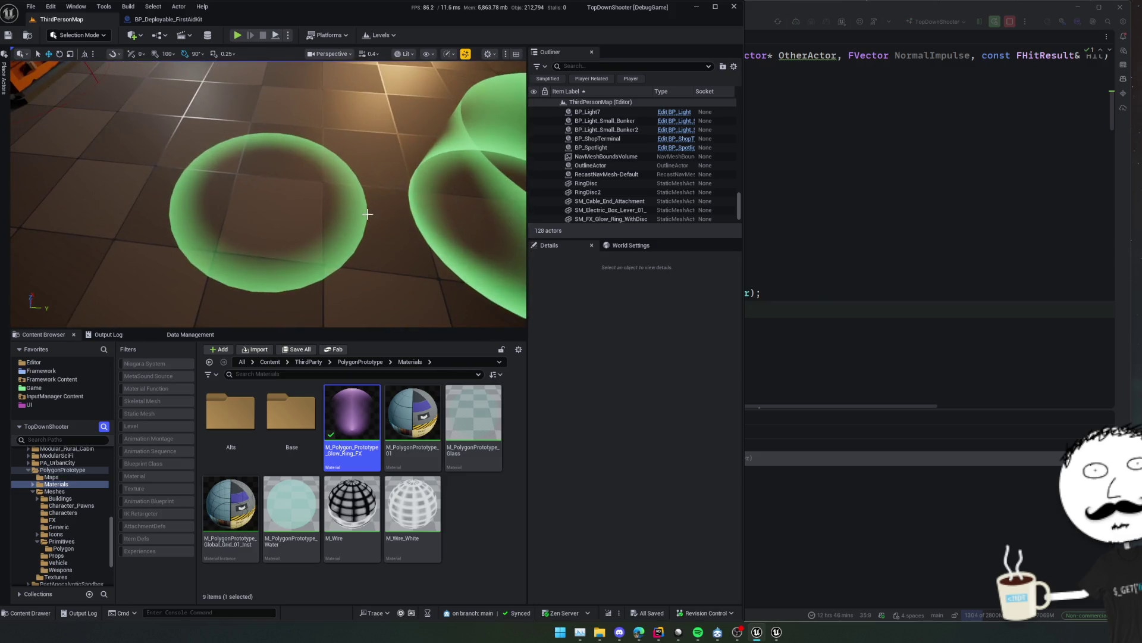
pyautogui.click(325, 244)
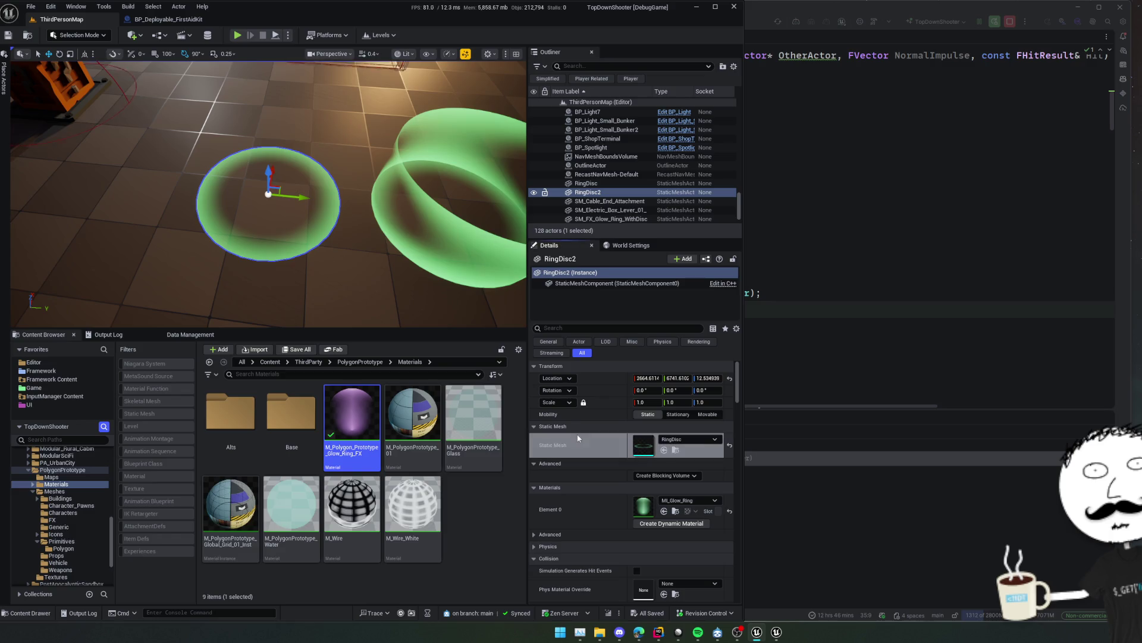
pyautogui.click(168, 19)
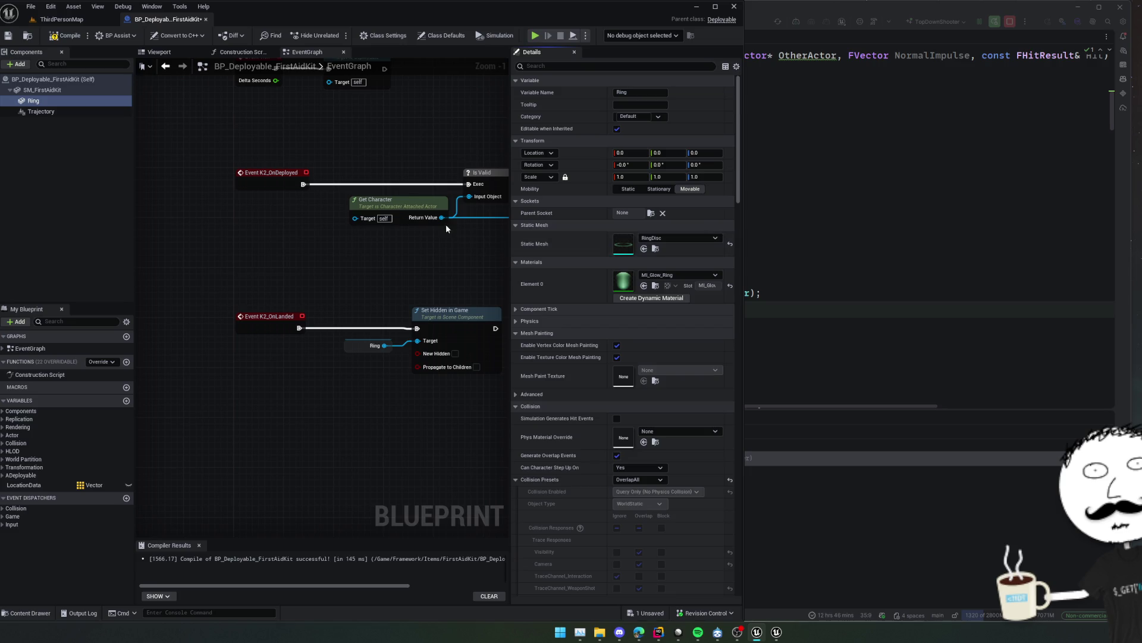
# Set the Ring component's Location Z to 0.1 and compile the blueprint.
pyautogui.hotkey('ctrl', 's')
pyautogui.click(160, 52)
pyautogui.moveTo(322, 327)
pyautogui.mouseDown()
pyautogui.moveTo(322, 279)
pyautogui.moveTo(322, 295)
pyautogui.mouseUp()
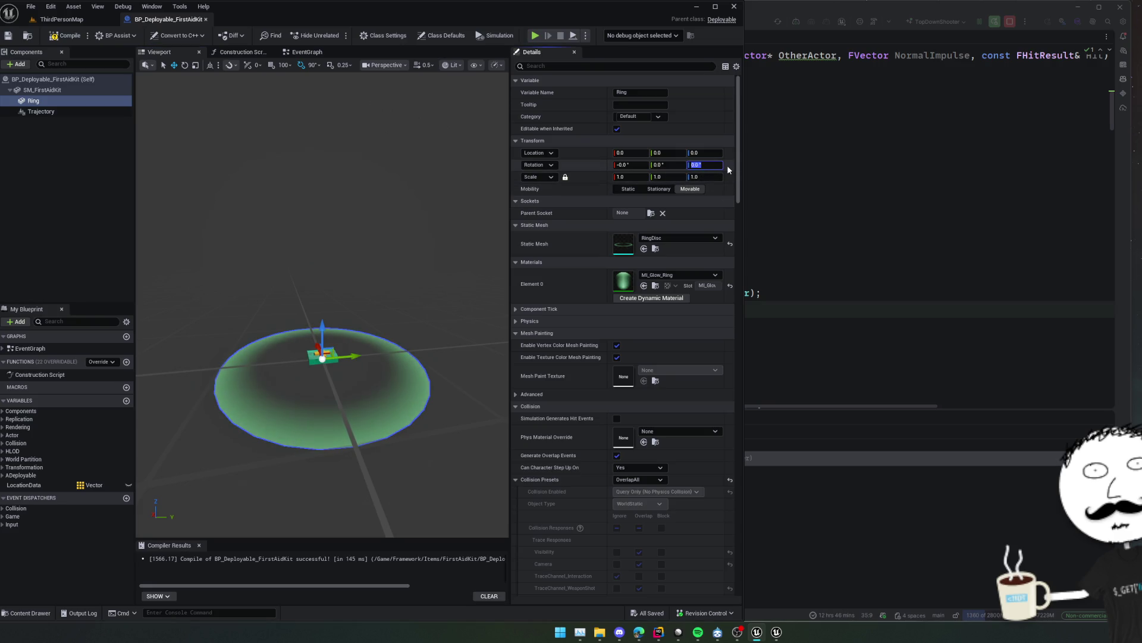
pyautogui.click(714, 153)
pyautogui.write('0.1')
pyautogui.press('Return')
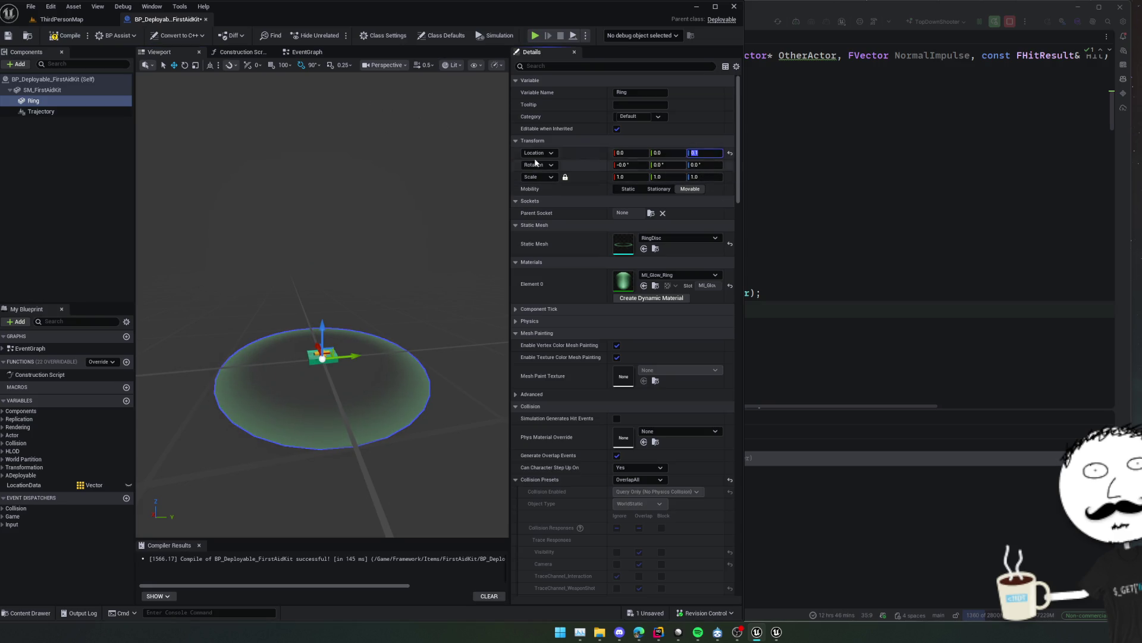
pyautogui.click(70, 35)
# Delete the test glow ring and RingDisc actors from ThirdPersonMap and save the level.
pyautogui.click(87, 23)
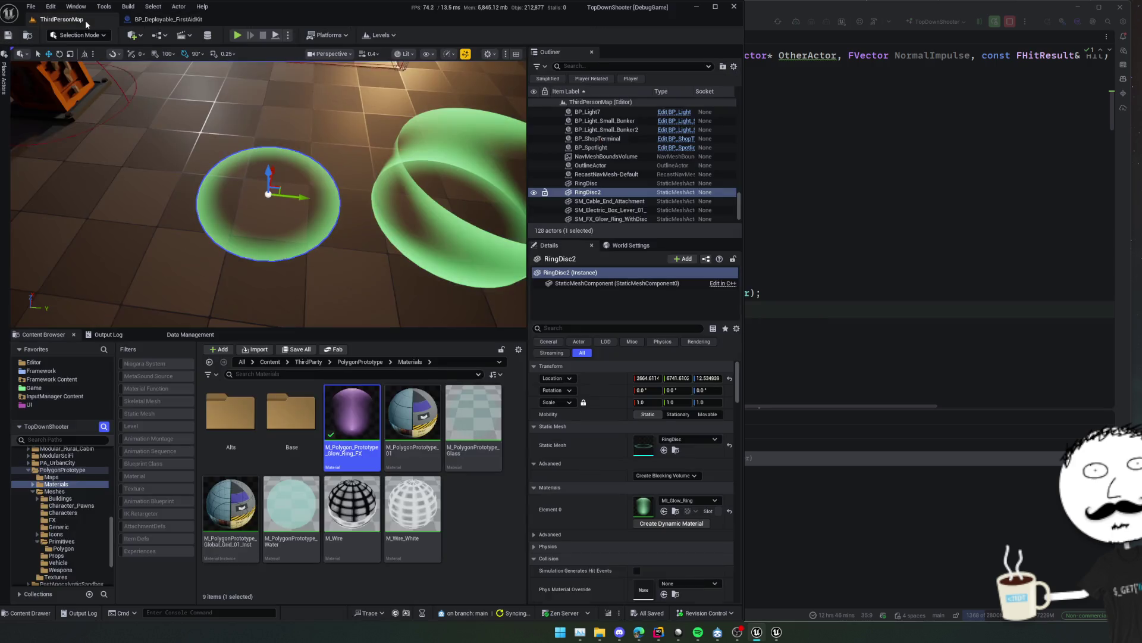
pyautogui.click(405, 199)
pyautogui.press('Delete')
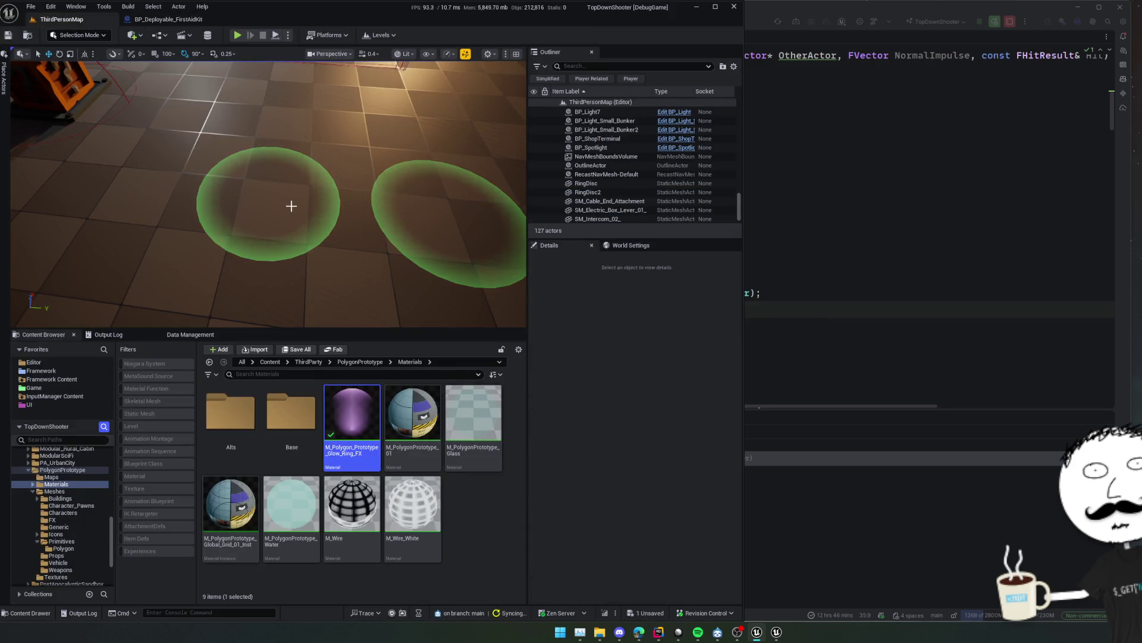
pyautogui.press('Delete')
pyautogui.click(408, 238)
pyautogui.press('Delete')
pyautogui.scroll(3, 357, 232)
pyautogui.hotkey('ctrl', 's')
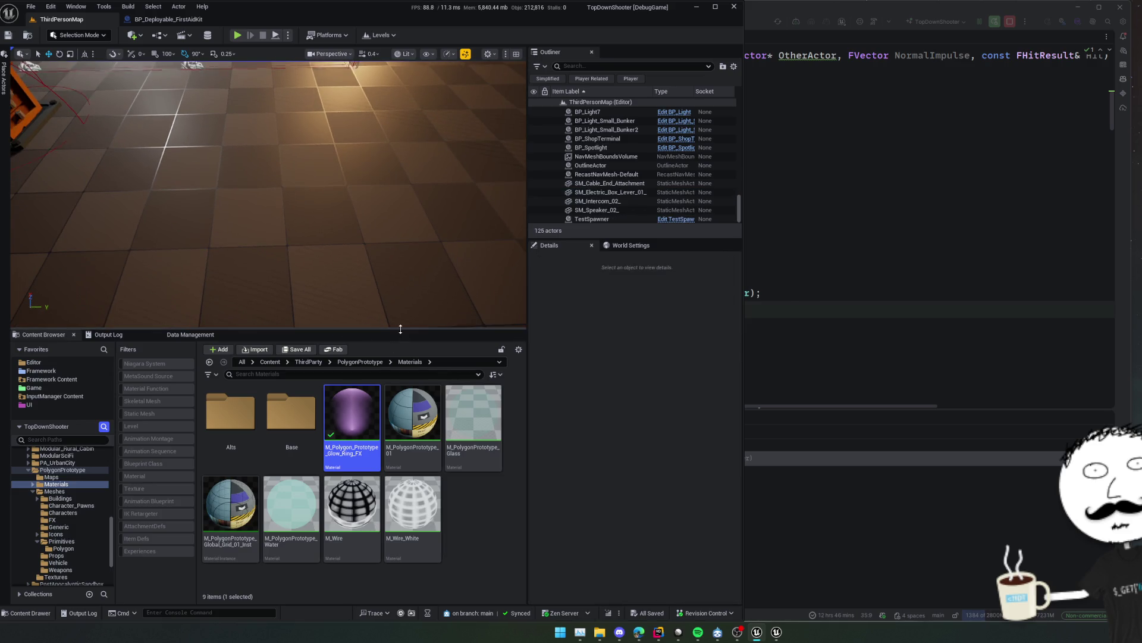
pyautogui.moveTo(401, 329); pyautogui.dragTo(404, 398)
pyautogui.click(242, 38)
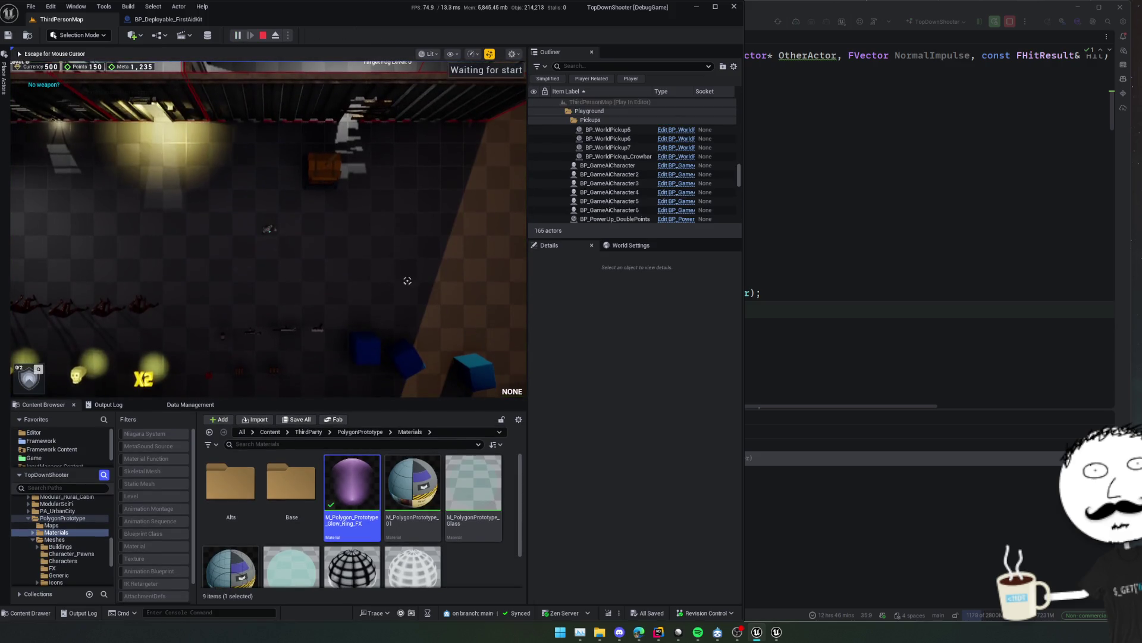
# Walk the character over to the green glow ring in the running game.
pyautogui.press('s')
pyautogui.press('d')
pyautogui.press('w')
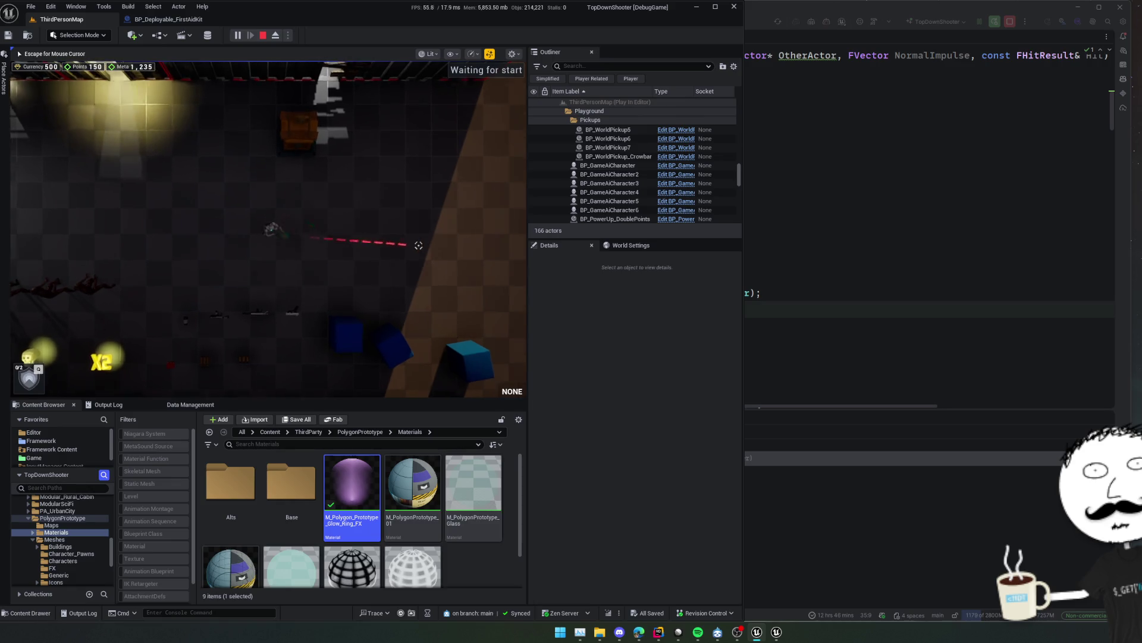
pyautogui.scroll(3, 423, 269)
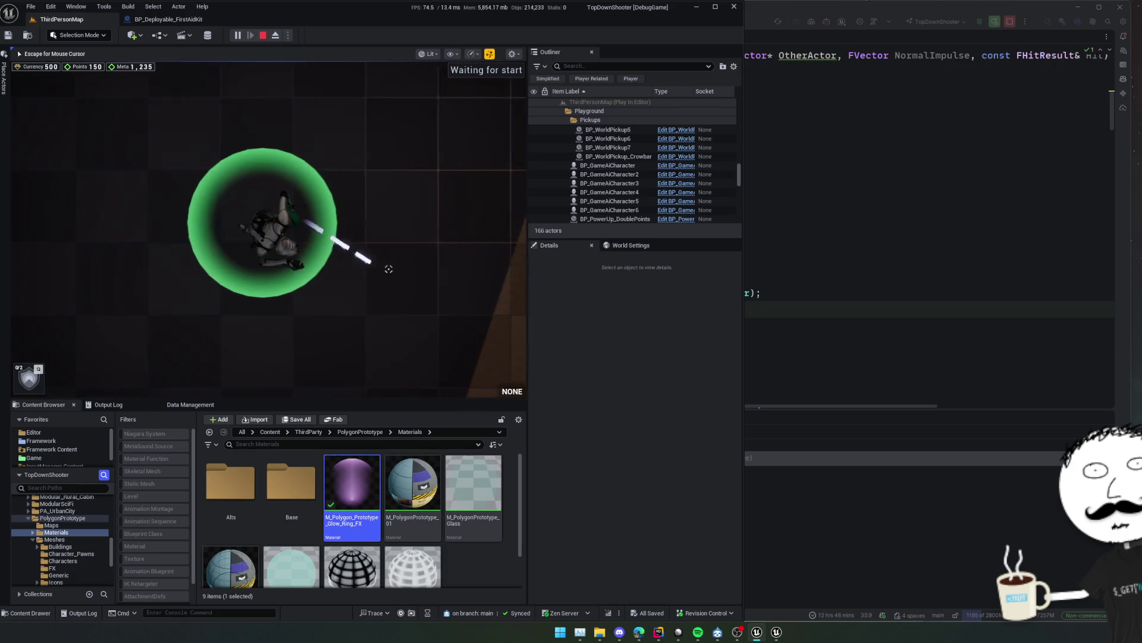
pyautogui.press('d')
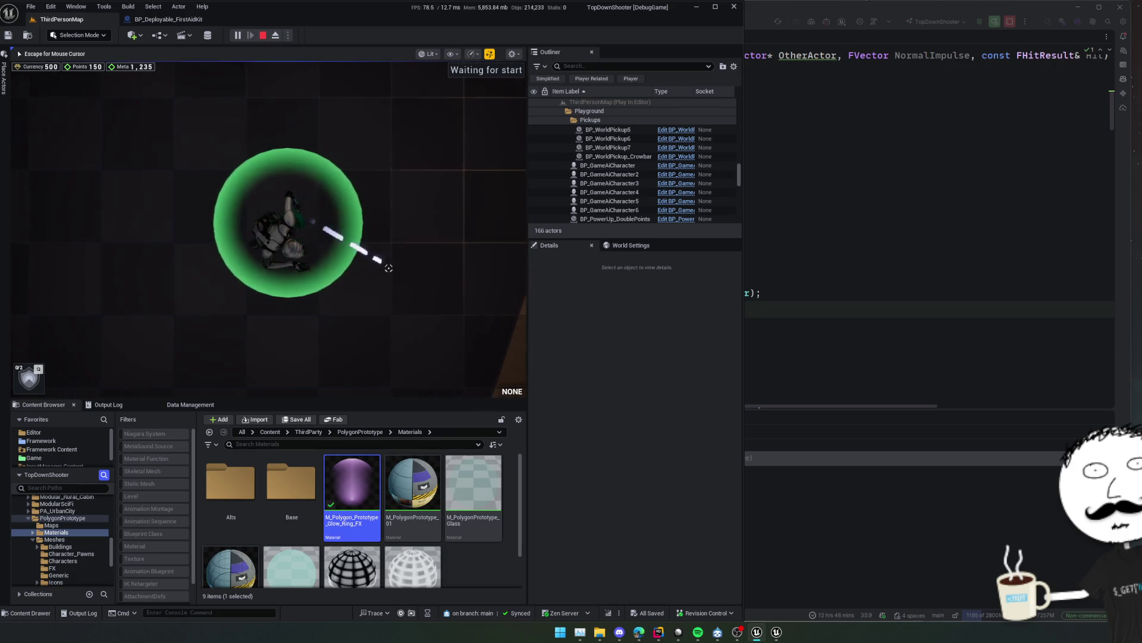
pyautogui.press('1')
pyautogui.scroll(-3, 431, 220)
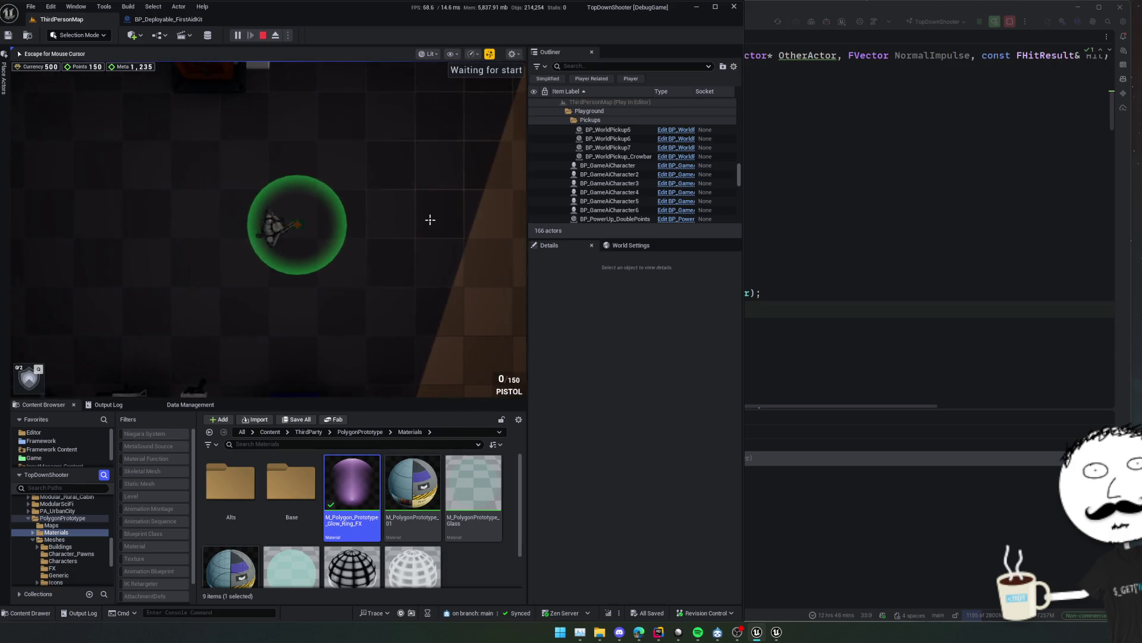
# Inspect the ring in third-person and top-down camera modes, then stop play.
pyautogui.click(430, 220)
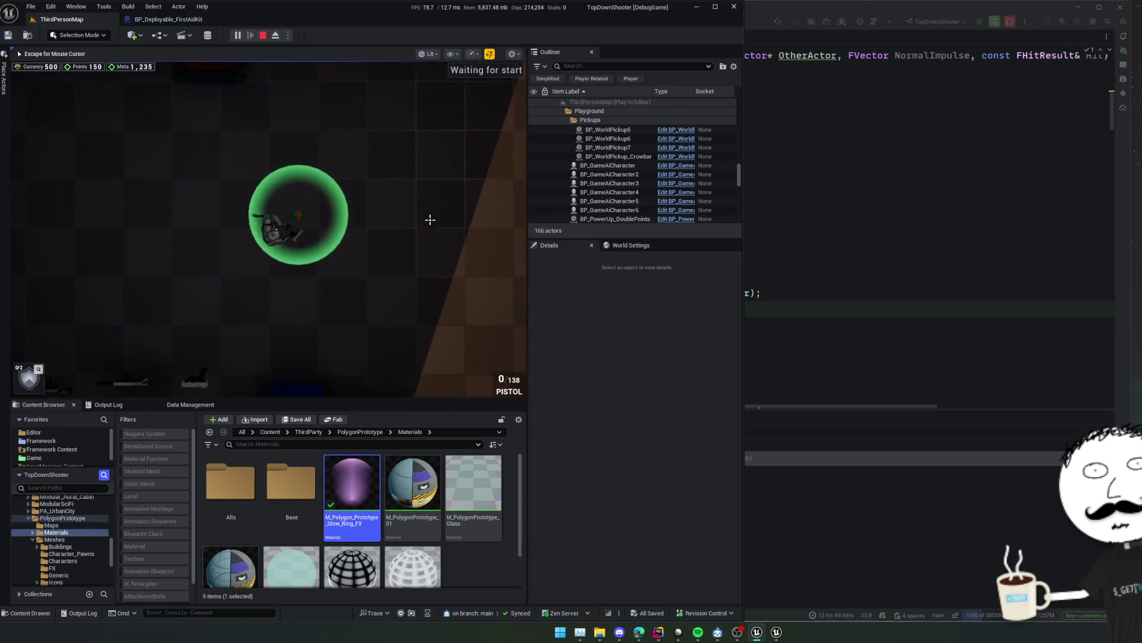
pyautogui.press('s')
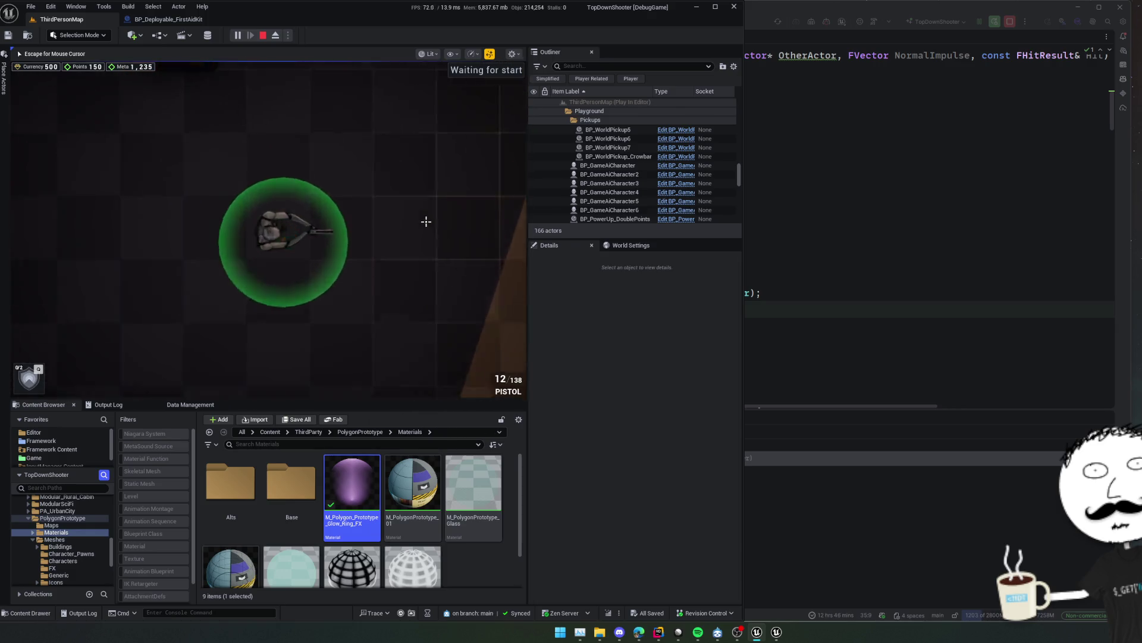
pyautogui.scroll(3, 430, 219)
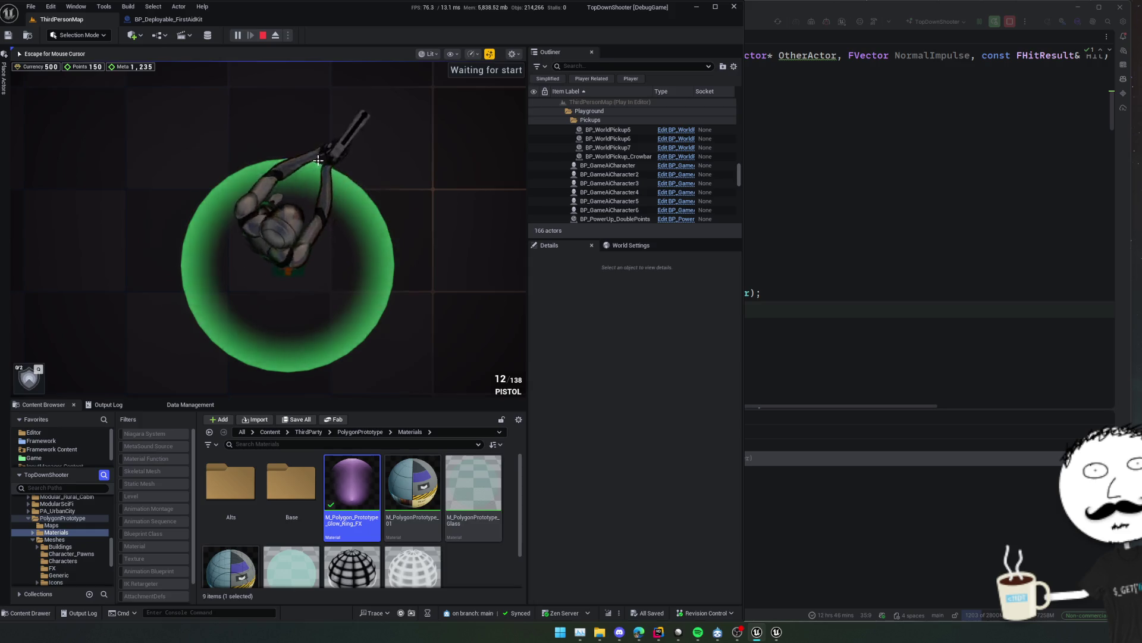
pyautogui.press('v')
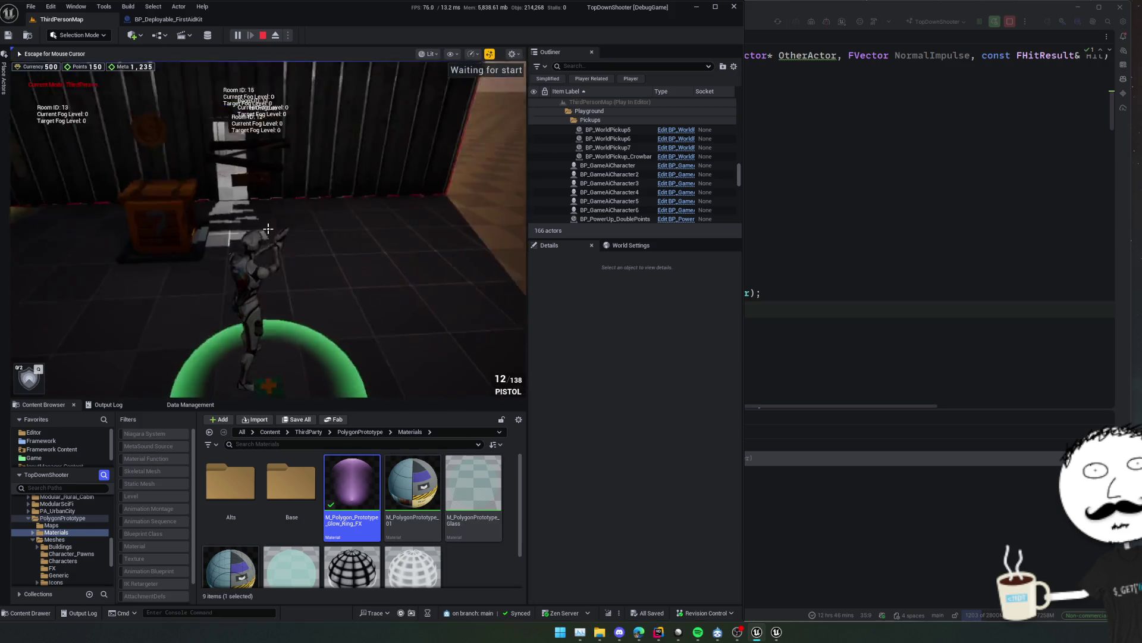
pyautogui.press('v')
pyautogui.scroll(-3, 338, 279)
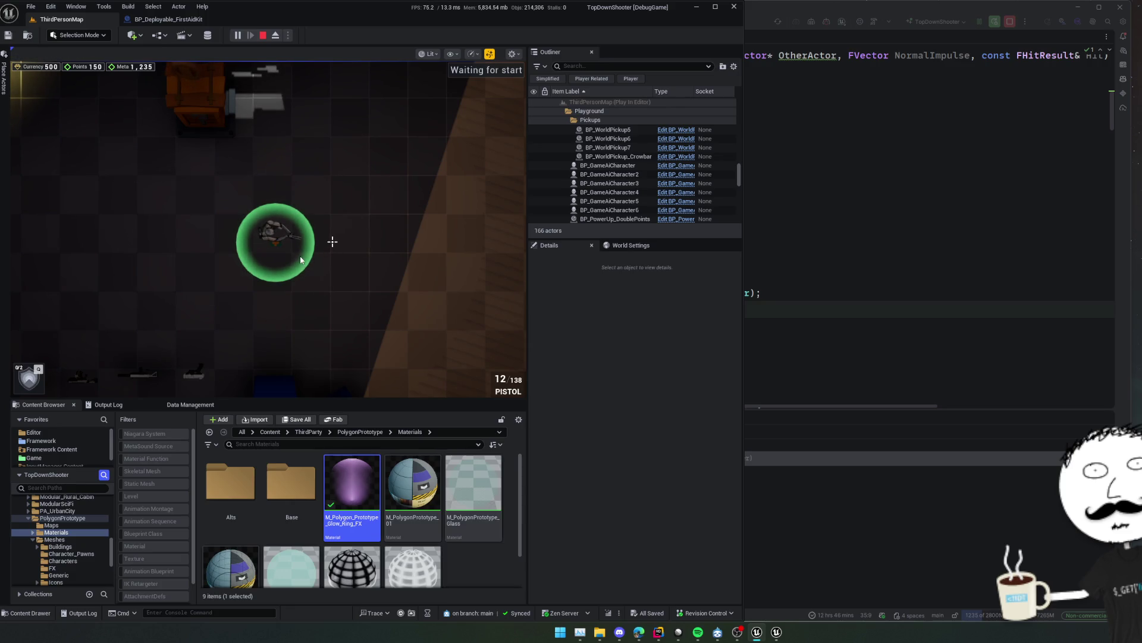
pyautogui.click(263, 35)
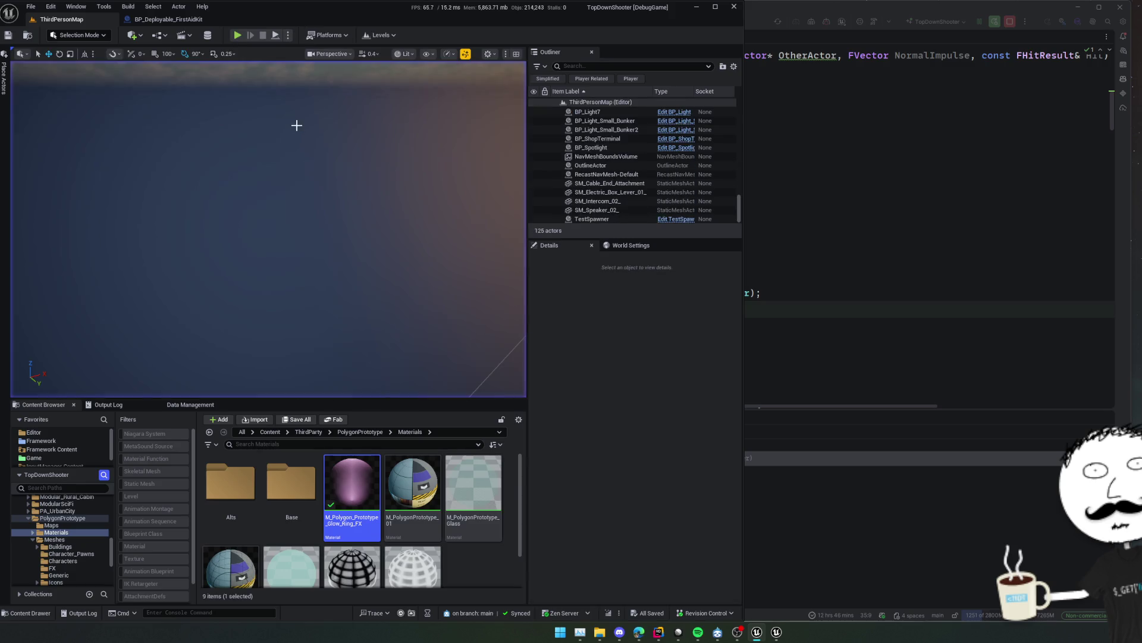
# Open the glow ring material, then fly the ThirdPersonMap camera down to the floor.
pyautogui.doubleClick(371, 483)
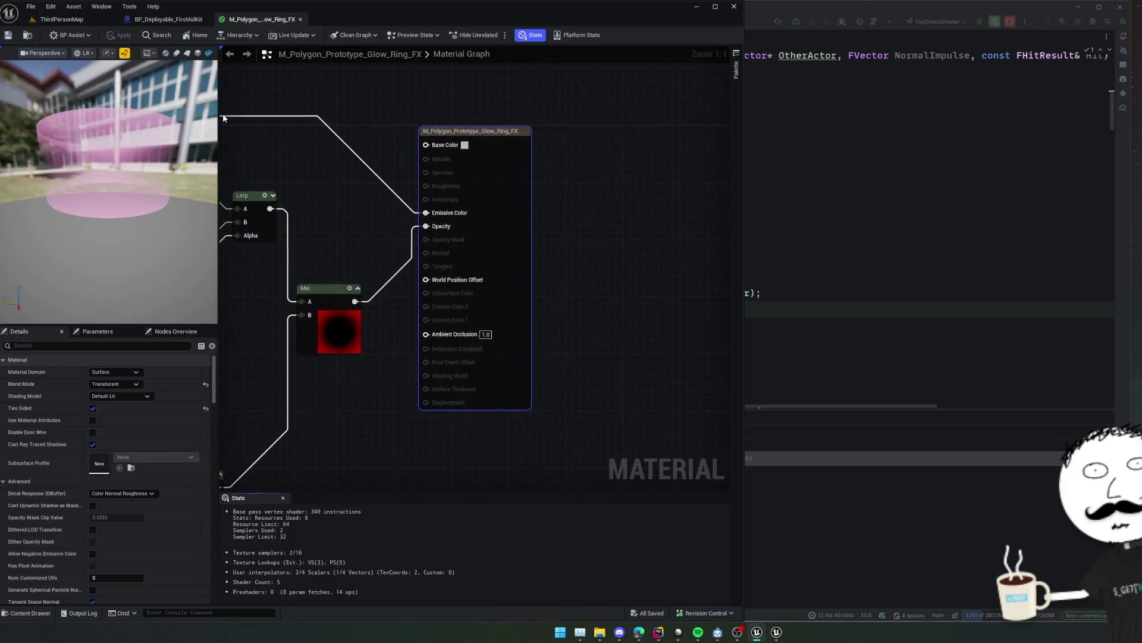
pyautogui.click(53, 21)
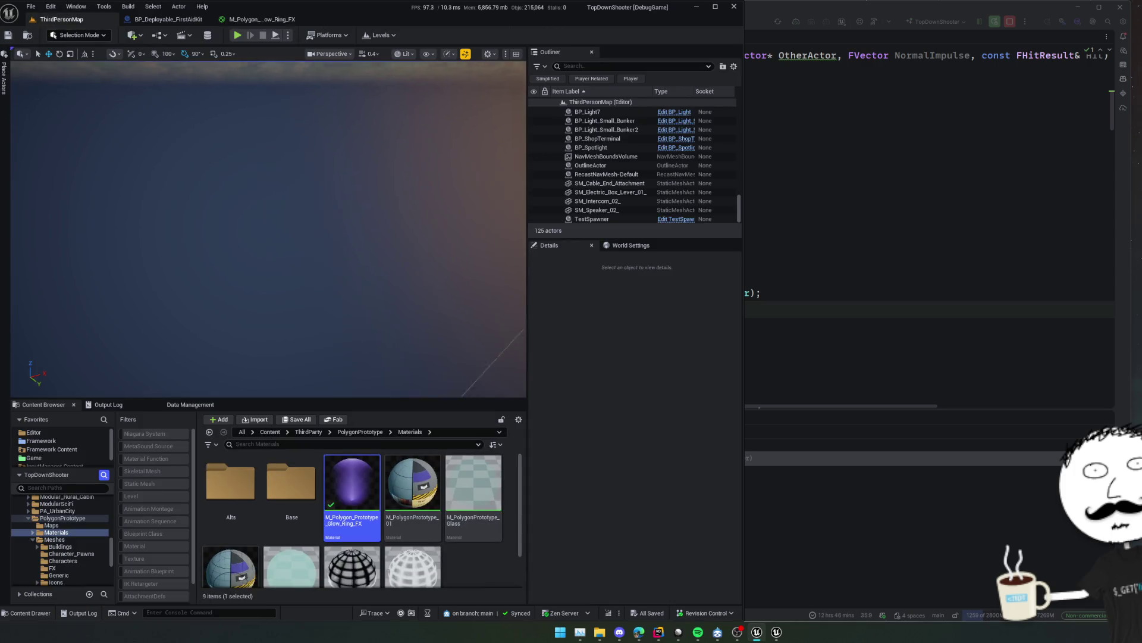
pyautogui.moveTo(333, 208)
pyautogui.mouseDown()
pyautogui.moveTo(362, 217)
pyautogui.moveTo(351, 212)
pyautogui.mouseUp()
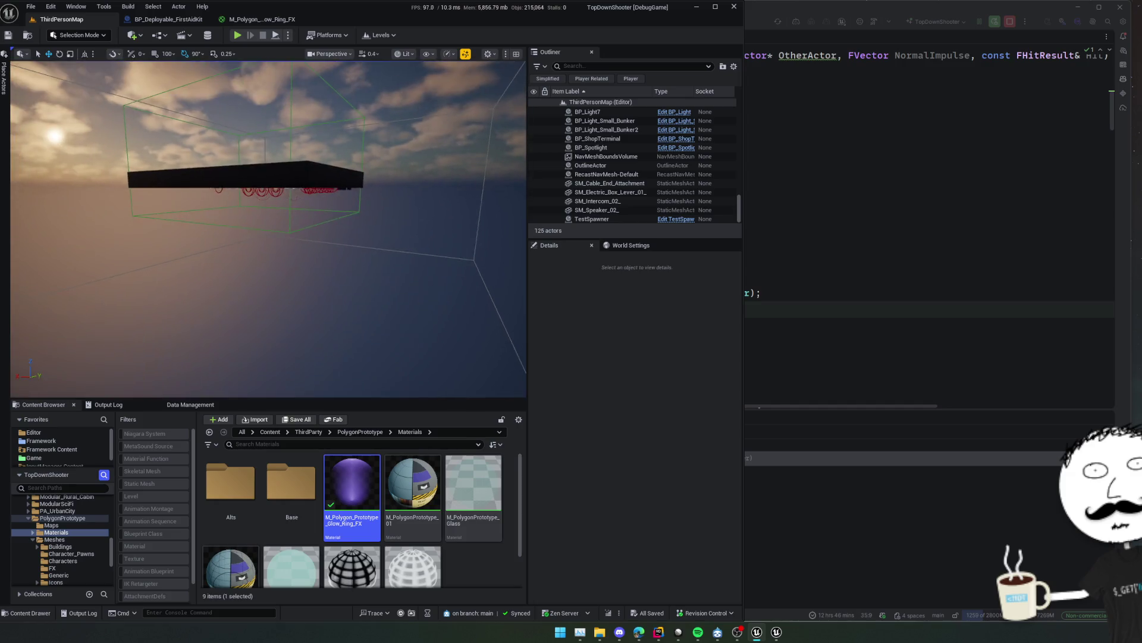
pyautogui.moveTo(60, 329)
pyautogui.mouseDown()
pyautogui.moveTo(178, 298)
pyautogui.moveTo(59, 329)
pyautogui.moveTo(119, 298)
pyautogui.mouseUp()
pyautogui.scroll(3, 178, 297)
pyautogui.scroll(-2, 95, 309)
# Place a RingDisc from the FX meshes on the floor, raise it slightly, and save.
pyautogui.click(52, 567)
pyautogui.click(250, 478)
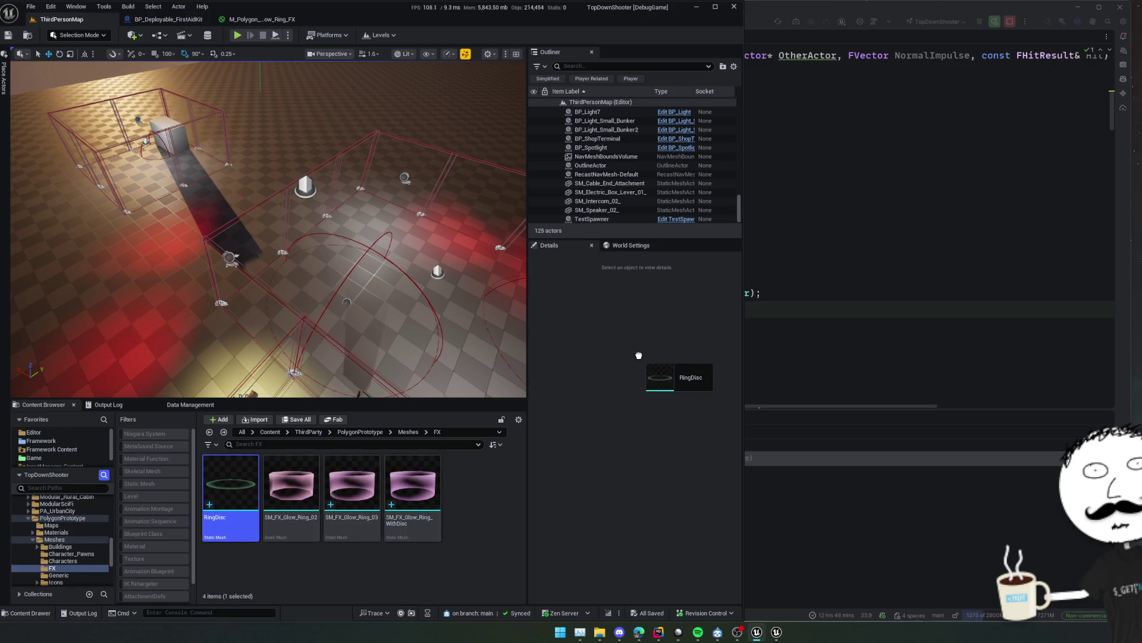
pyautogui.moveTo(426, 351); pyautogui.dragTo(426, 352)
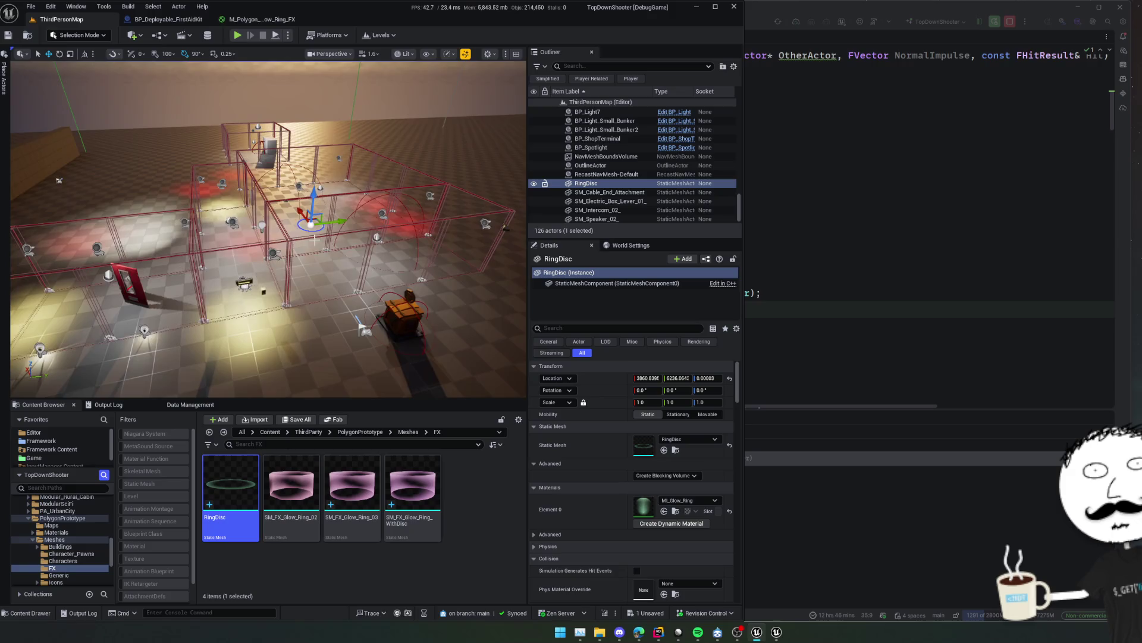
pyautogui.moveTo(341, 213); pyautogui.dragTo(341, 213)
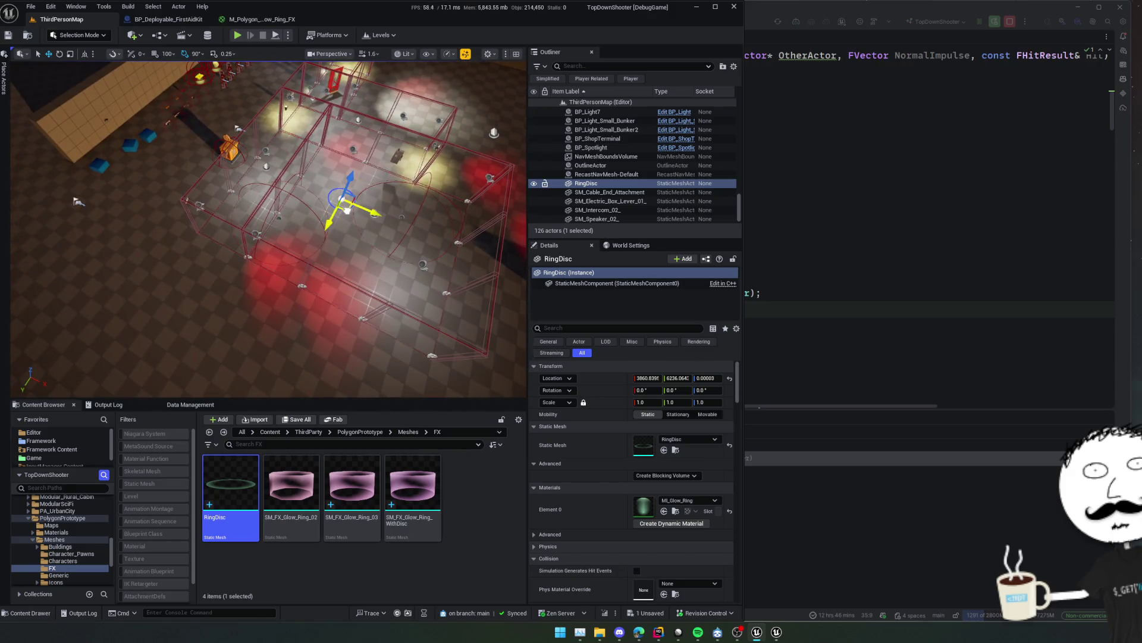
pyautogui.press('f')
pyautogui.rightClick(229, 226)
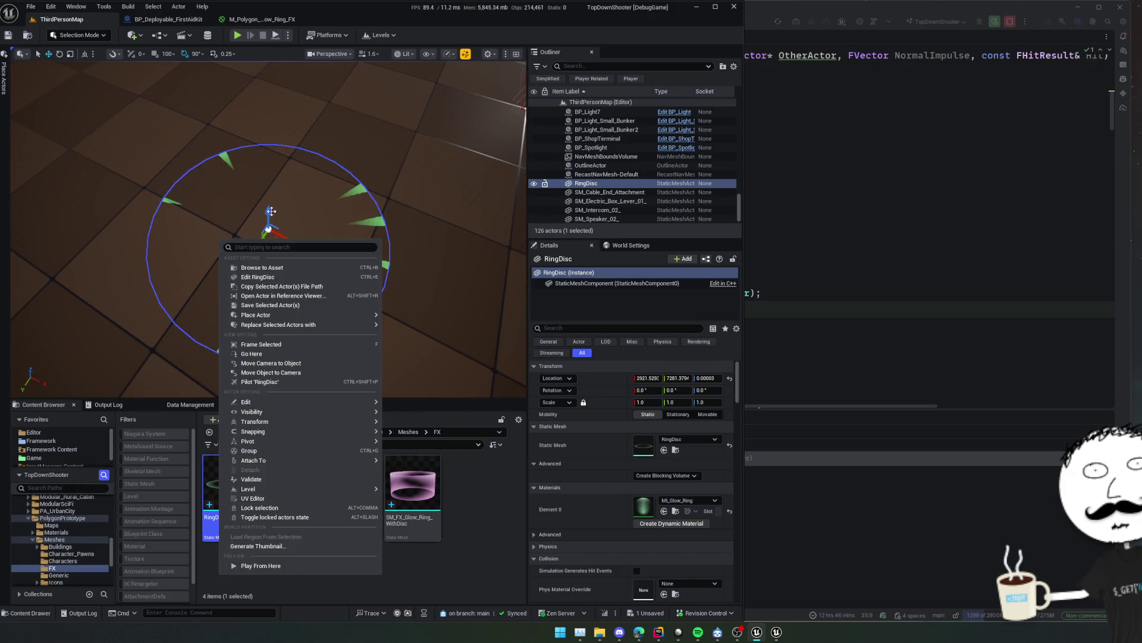
pyautogui.moveTo(271, 212); pyautogui.dragTo(270, 202)
pyautogui.hotkey('ctrl', 's')
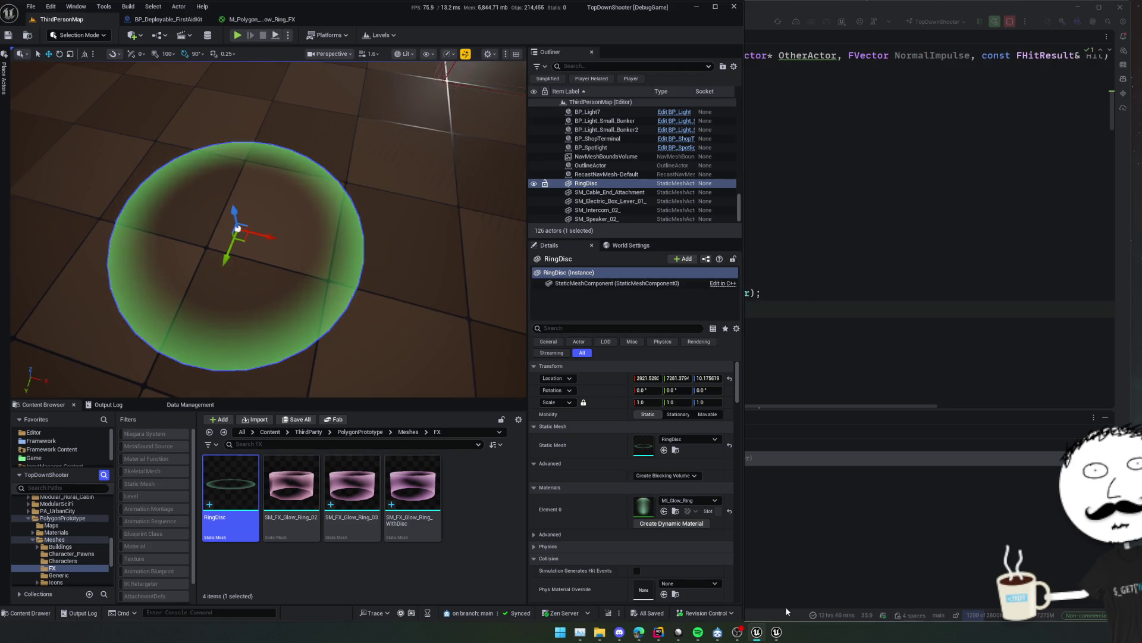
# Return to the BP_Deployable_FirstAidKit blueprint.
pyautogui.click(772, 634)
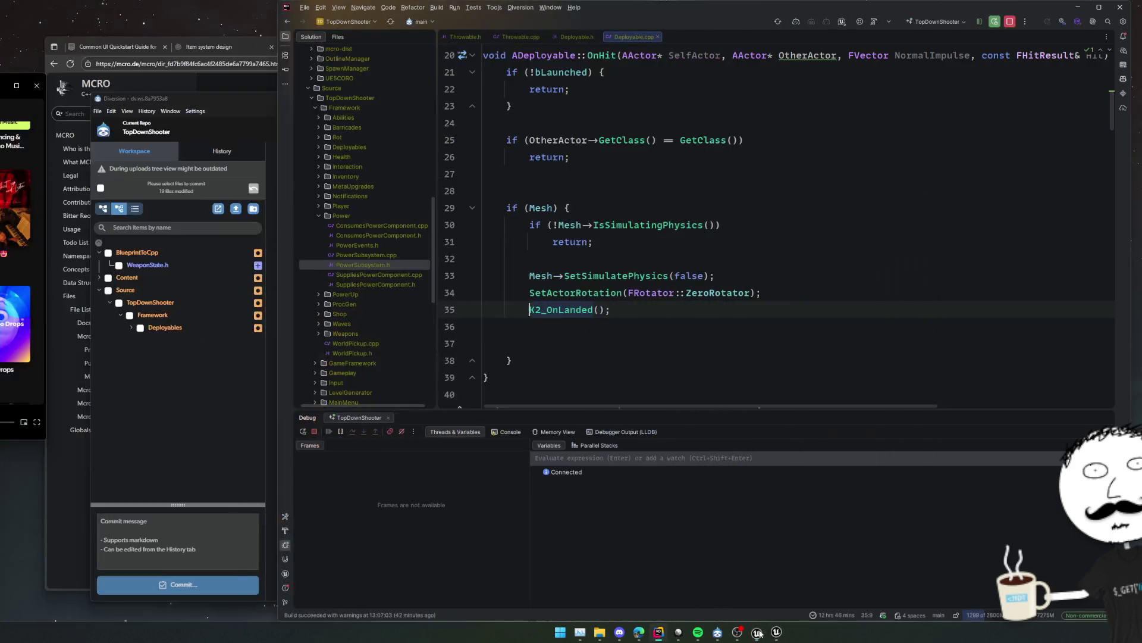
pyautogui.click(772, 633)
pyautogui.click(168, 20)
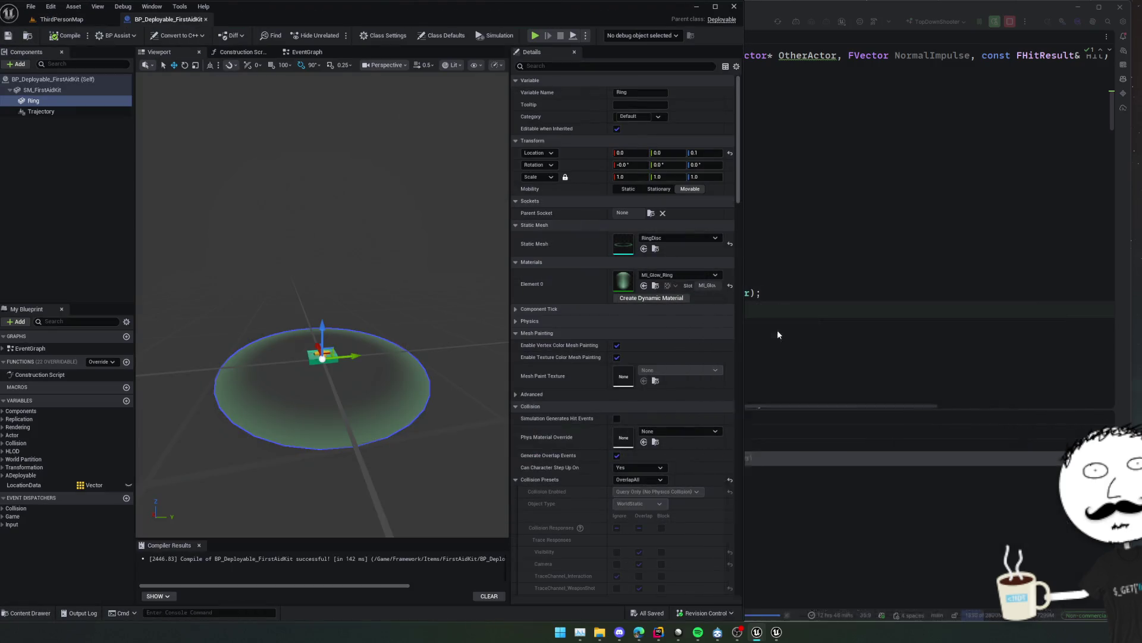
# Lower the SmoothStep node's Max from 1.0 to 0.848, keeping Min at 0.3.
pyautogui.click(62, 19)
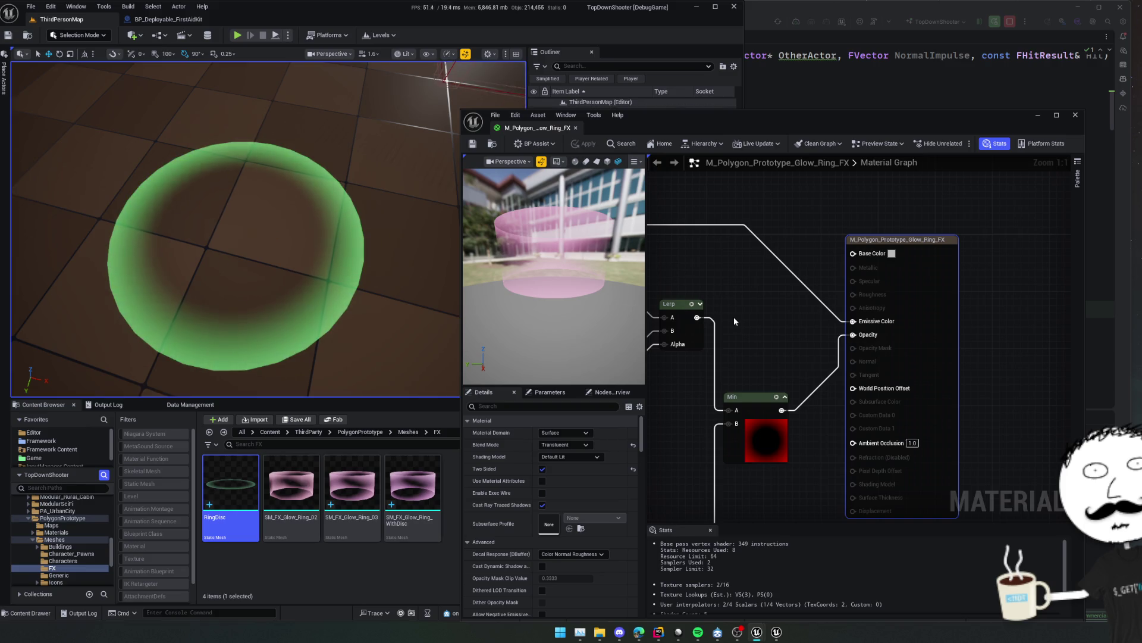
pyautogui.moveTo(753, 450)
pyautogui.mouseDown()
pyautogui.moveTo(874, 333)
pyautogui.moveTo(907, 276)
pyautogui.mouseUp()
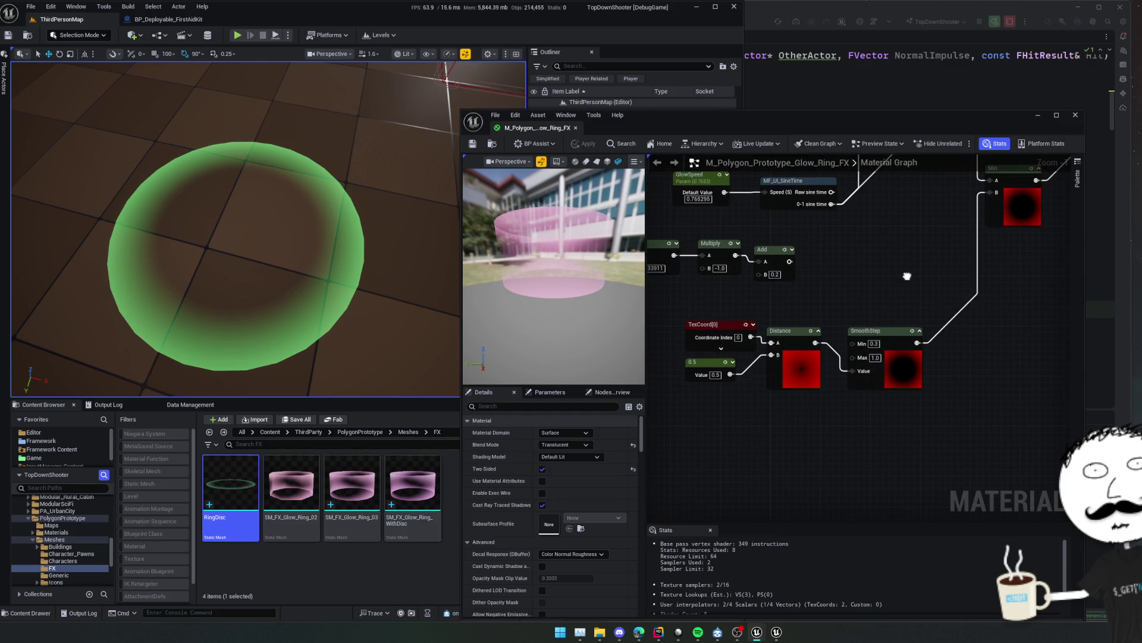
pyautogui.click(863, 351)
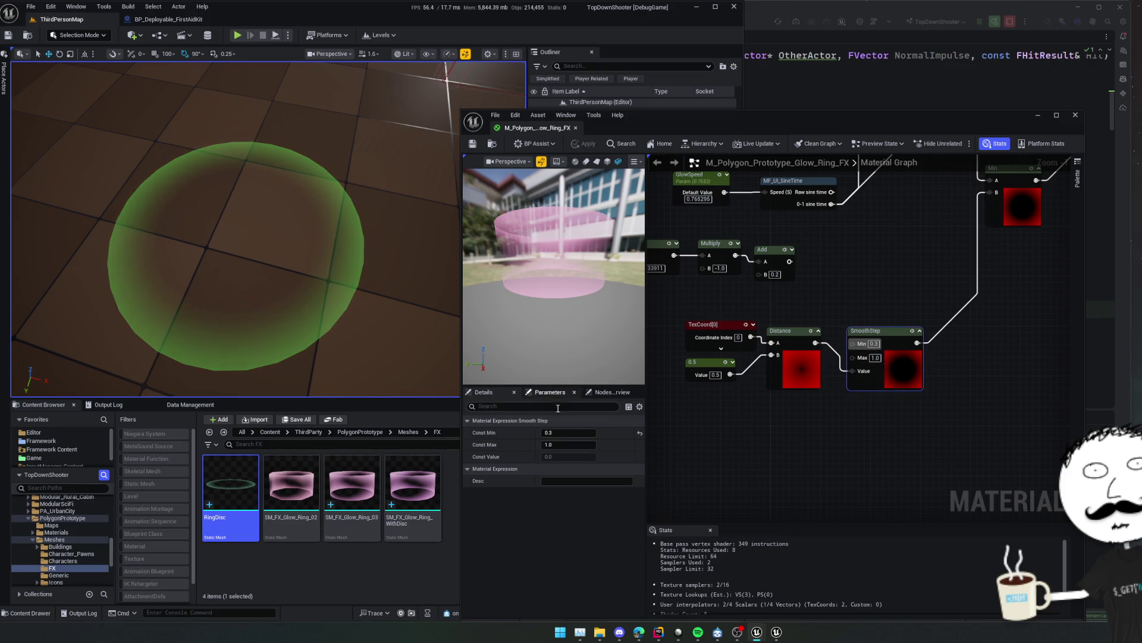
pyautogui.moveTo(568, 445)
pyautogui.mouseDown()
pyautogui.moveTo(578, 449)
pyautogui.moveTo(569, 448)
pyautogui.mouseUp()
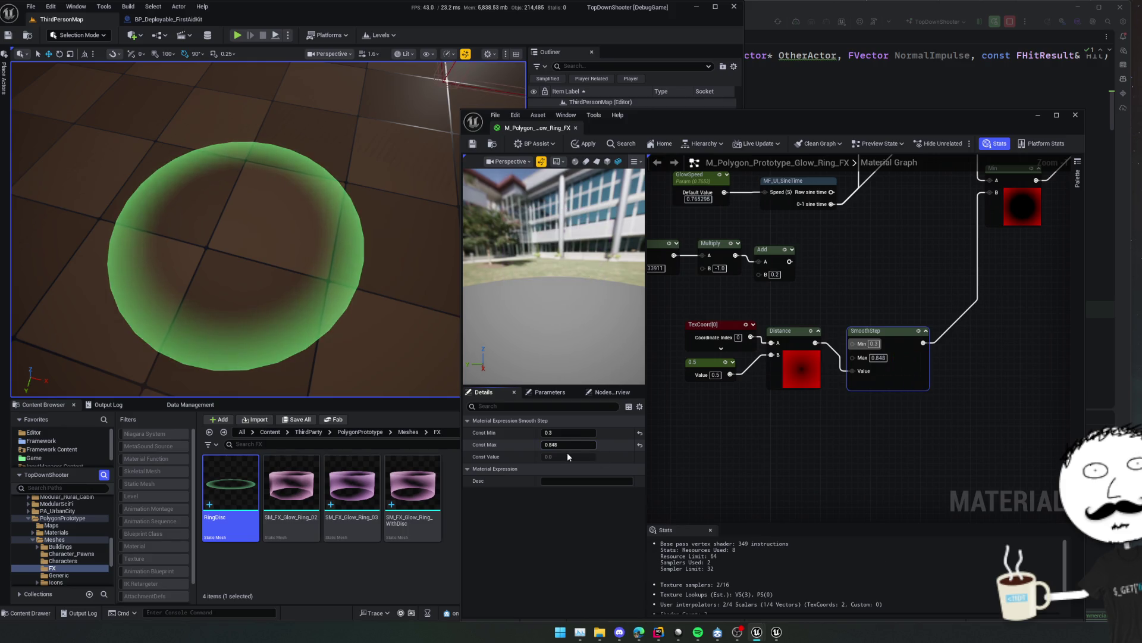
pyautogui.moveTo(698, 440); pyautogui.dragTo(754, 435)
pyautogui.moveTo(933, 368)
pyautogui.mouseDown()
pyautogui.moveTo(990, 363)
pyautogui.moveTo(923, 344)
pyautogui.moveTo(855, 355)
pyautogui.mouseUp()
# Turn SmoothStep's Min into a SmoothMin scalar parameter with default 0.3.
pyautogui.rightClick(965, 340)
pyautogui.rightClick(876, 355)
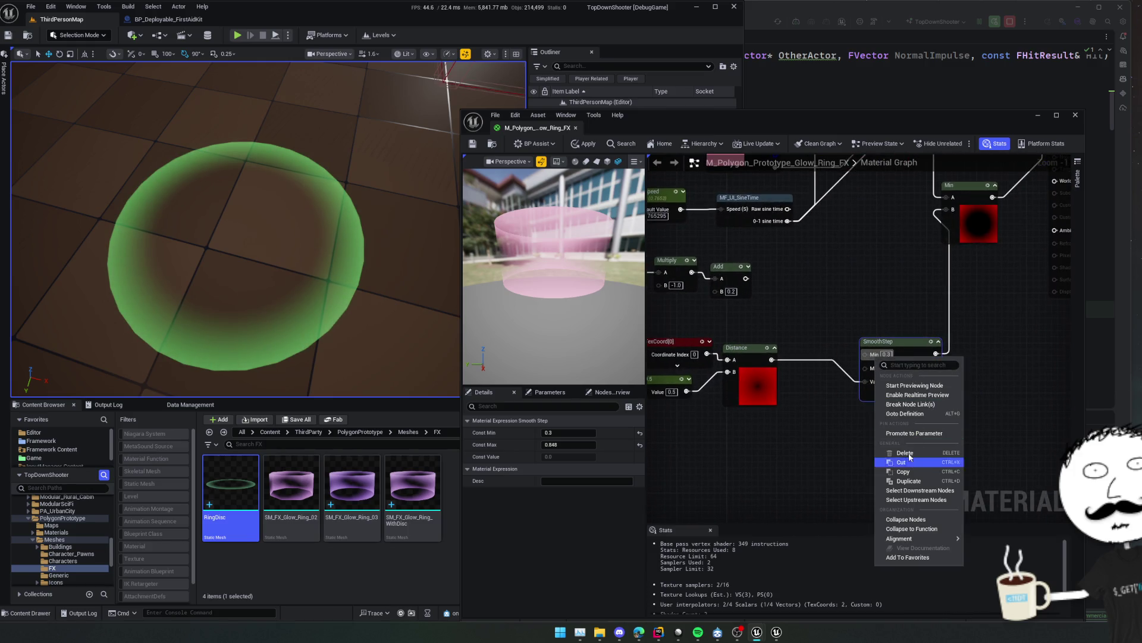
pyautogui.click(917, 435)
pyautogui.write('SmoothMin')
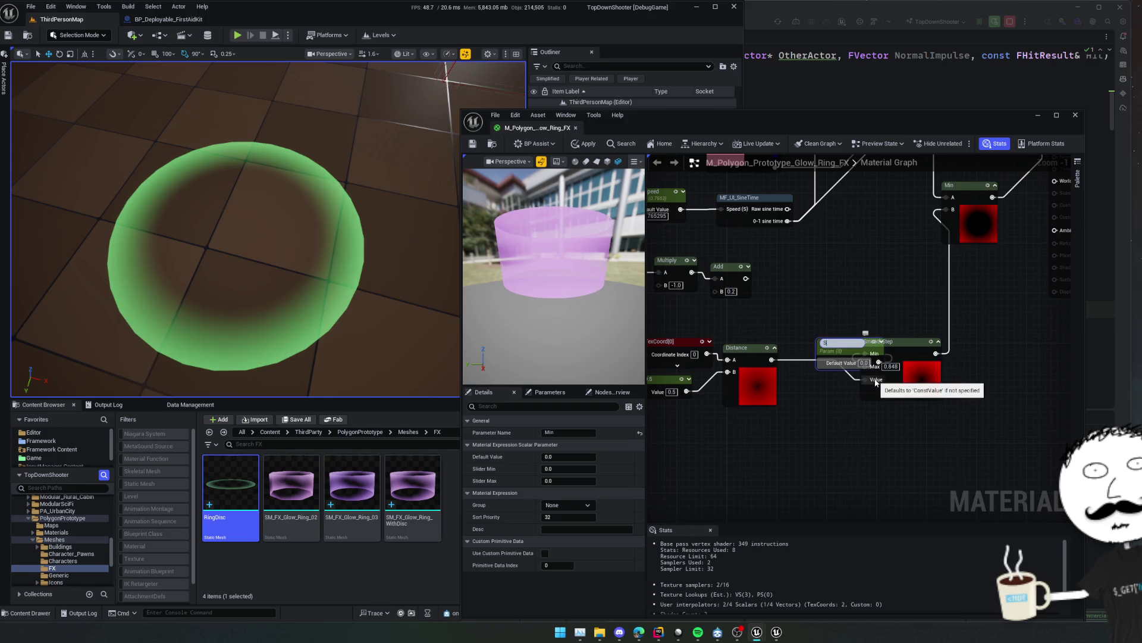
pyautogui.press('Return')
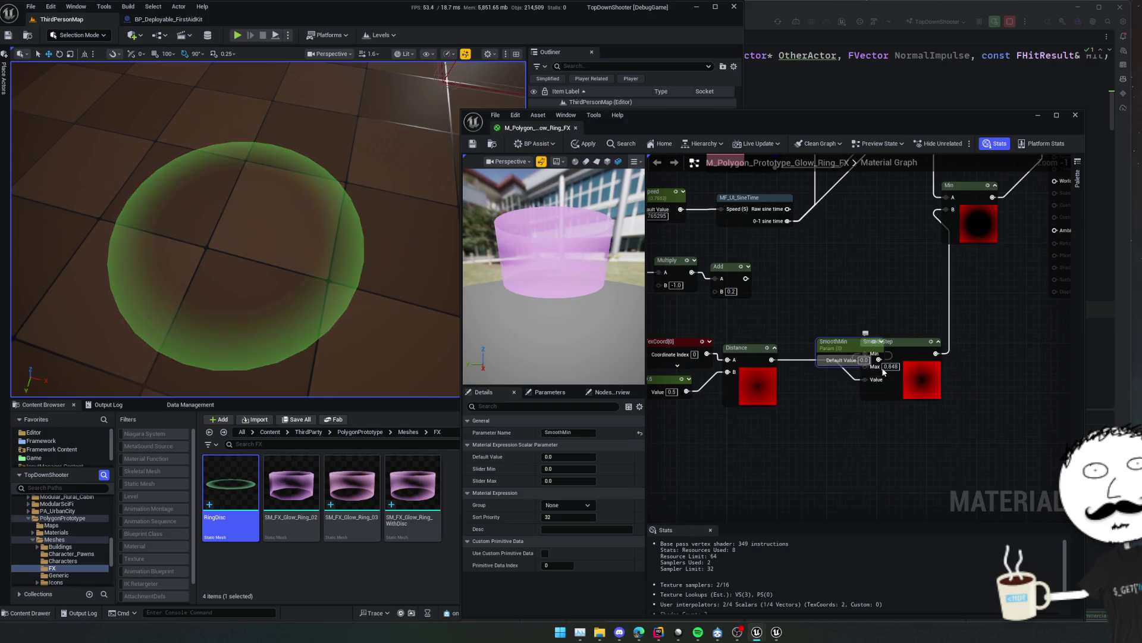
pyautogui.moveTo(845, 343); pyautogui.dragTo(806, 317)
pyautogui.write('0.3')
pyautogui.press('Return')
# Duplicate it as a SmoothMax parameter at 1.0 wired to Max, and apply the material.
pyautogui.hotkey('ctrl', 'w')
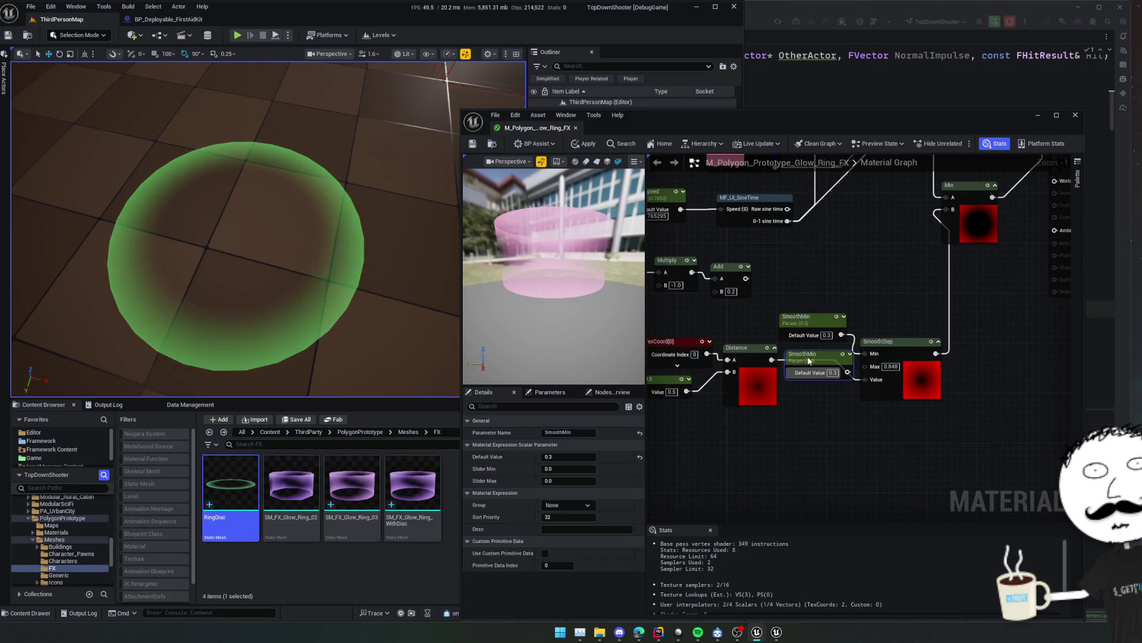
pyautogui.doubleClick(819, 356)
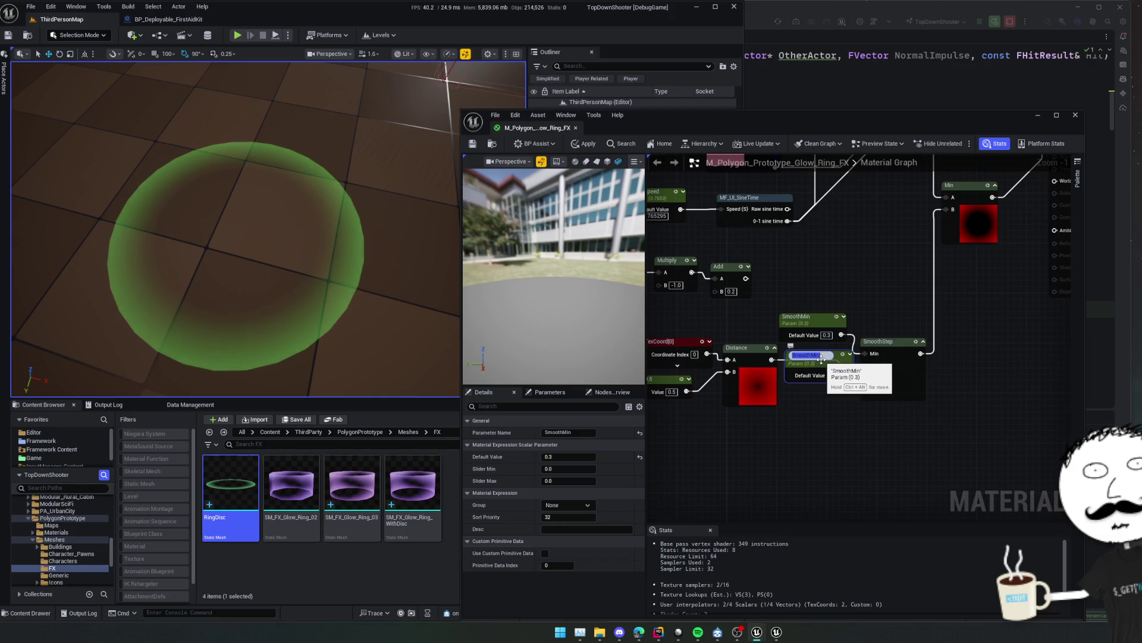
pyautogui.write('Smooth')
pyautogui.press('Return')
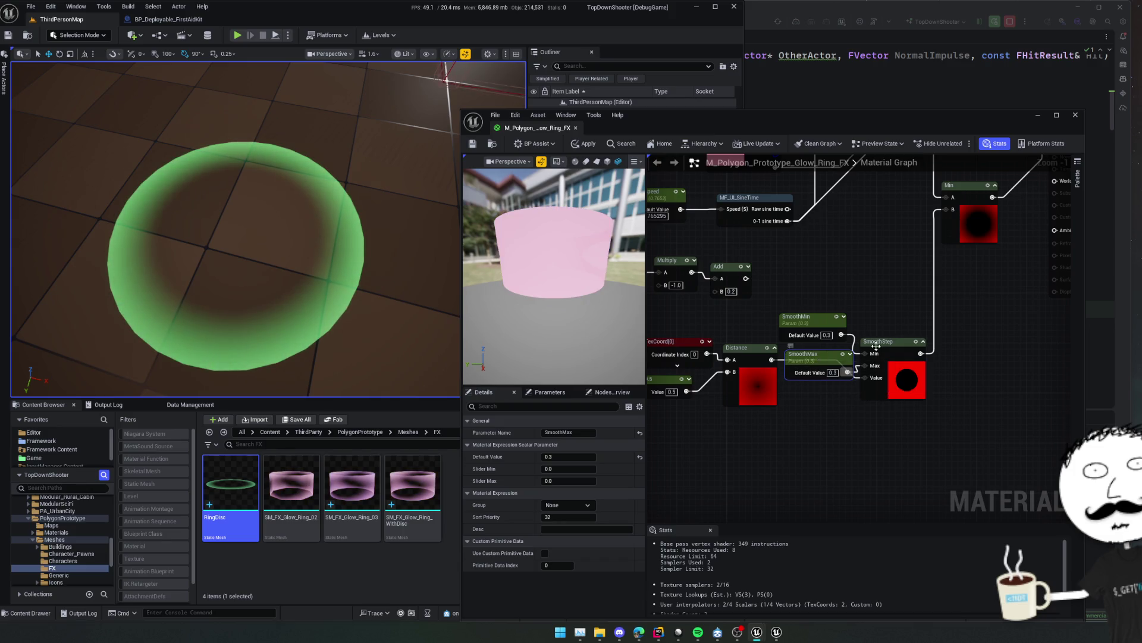
pyautogui.click(763, 317)
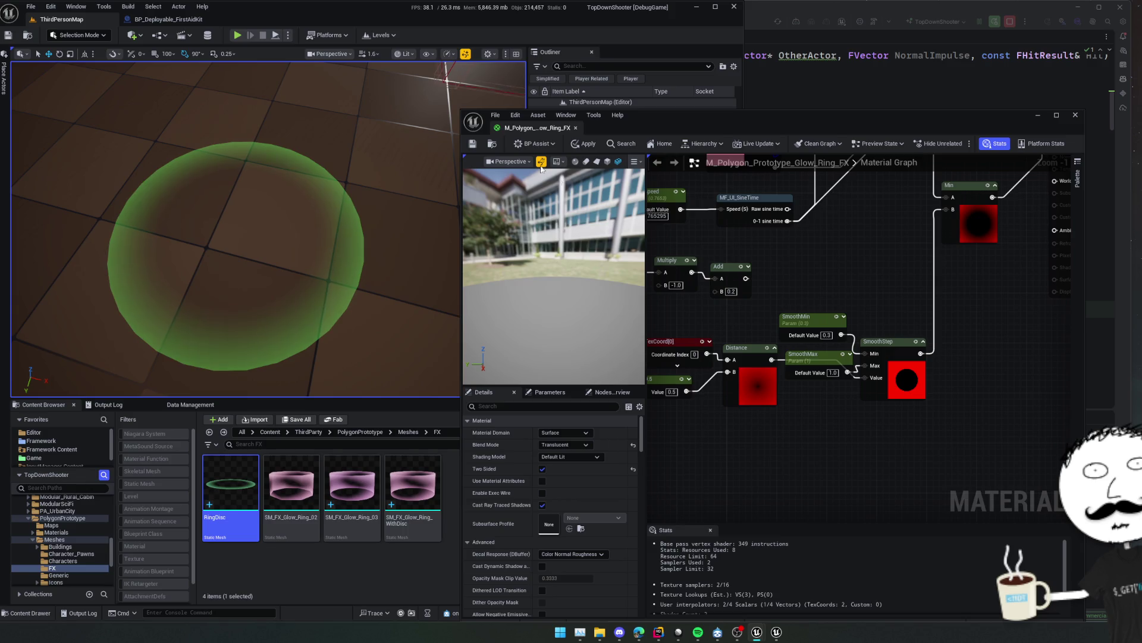
pyautogui.click(583, 144)
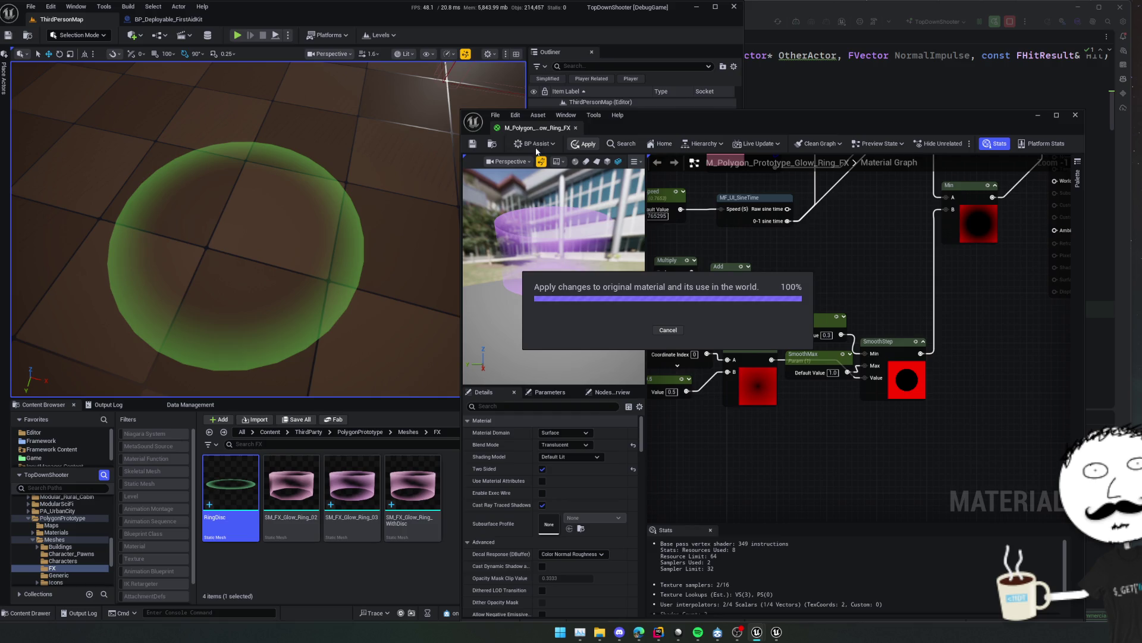
pyautogui.click(339, 241)
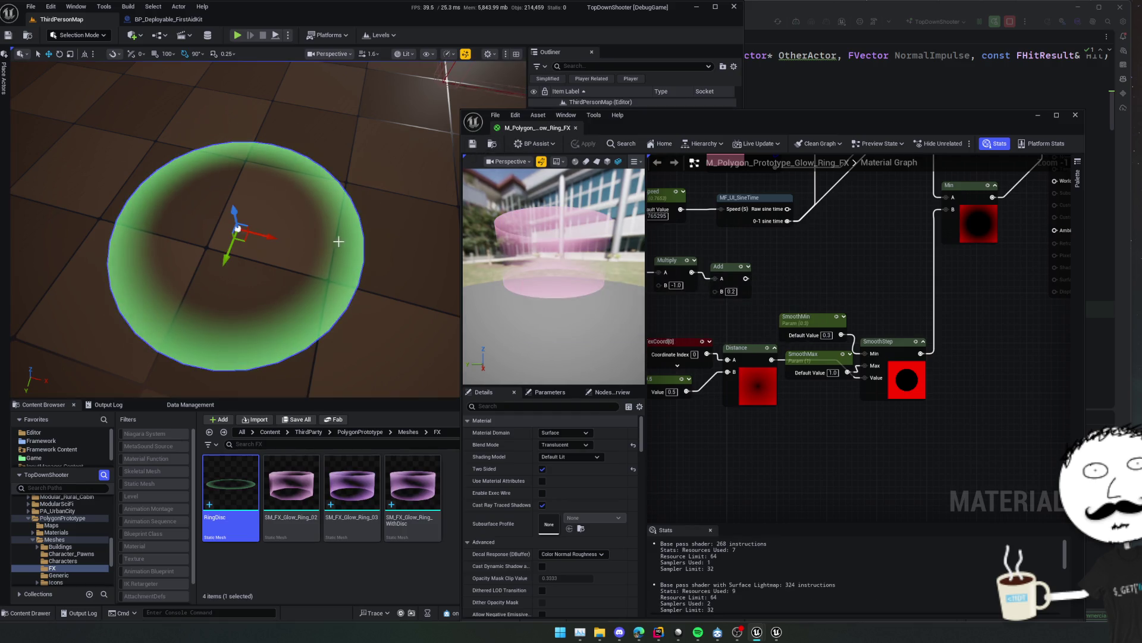
# In MI_Glow_Ring, preview on RingDisc, override SmoothMax to 0.877713 and SmoothMin to 0.356, and save.
pyautogui.moveTo(730, 137); pyautogui.dragTo(958, 120)
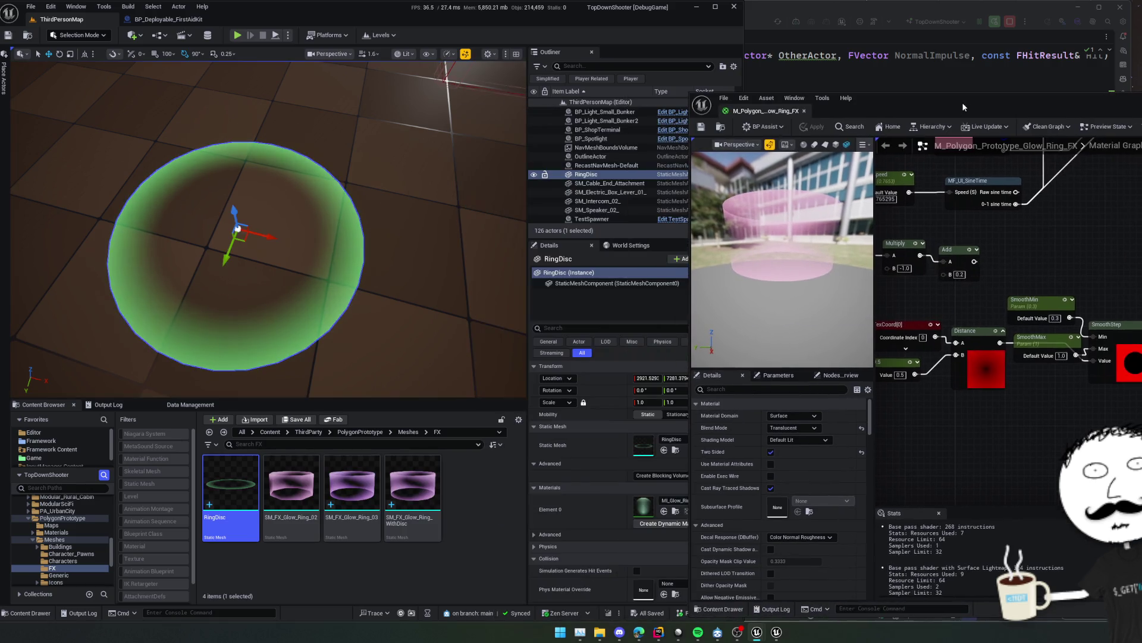
pyautogui.doubleClick(643, 506)
pyautogui.moveTo(943, 101); pyautogui.dragTo(768, 87)
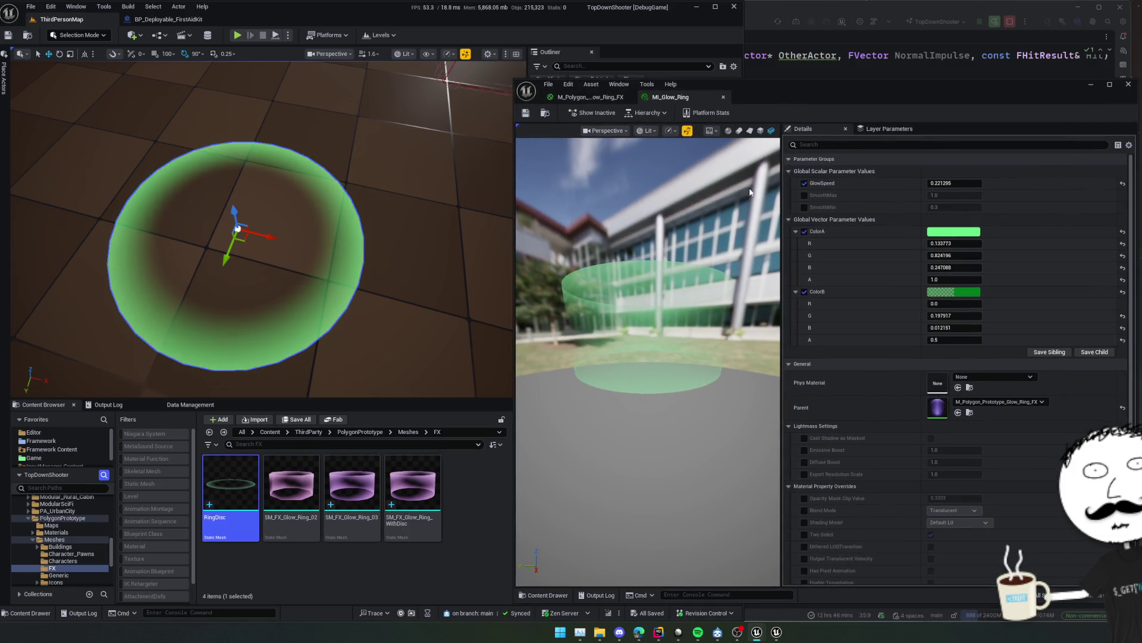
pyautogui.click(772, 130)
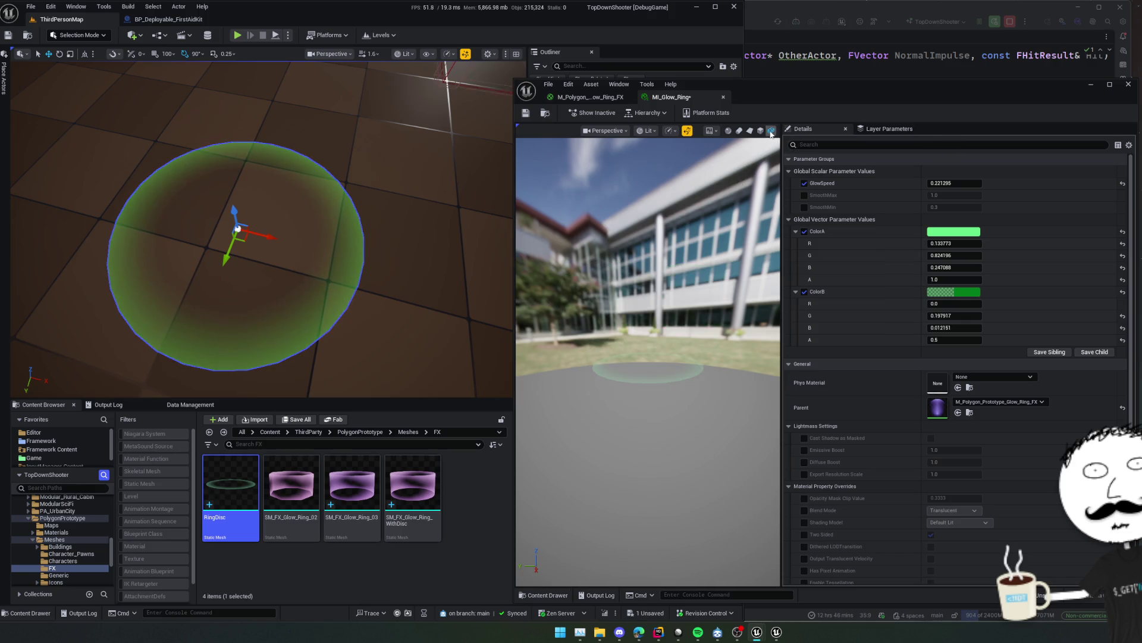
pyautogui.moveTo(708, 333); pyautogui.dragTo(708, 308)
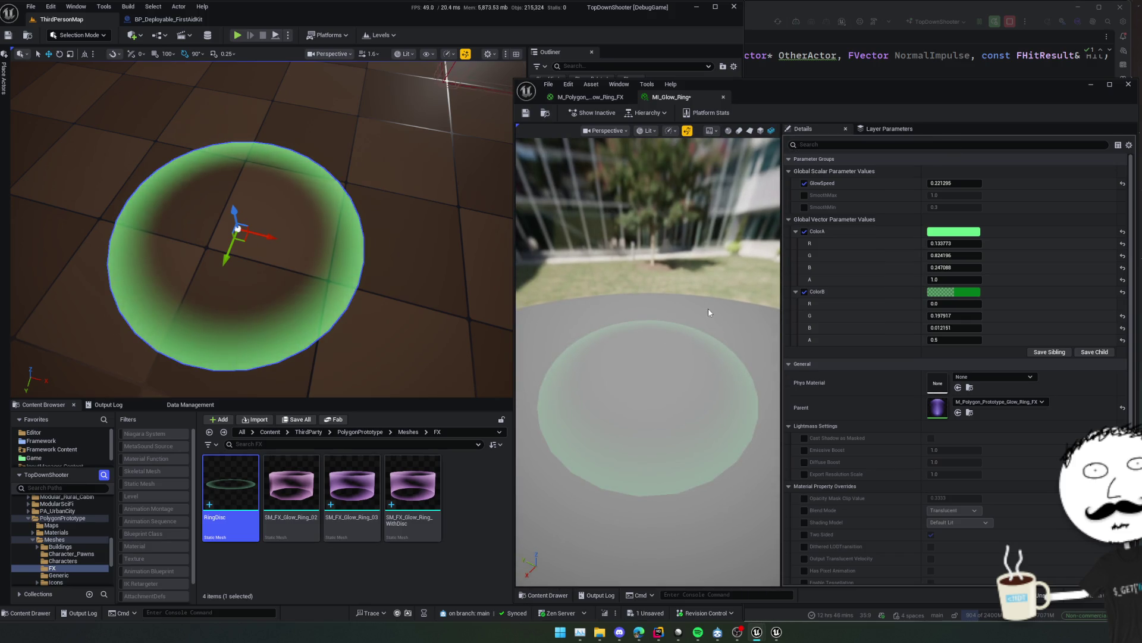
pyautogui.click(804, 195)
pyautogui.click(804, 207)
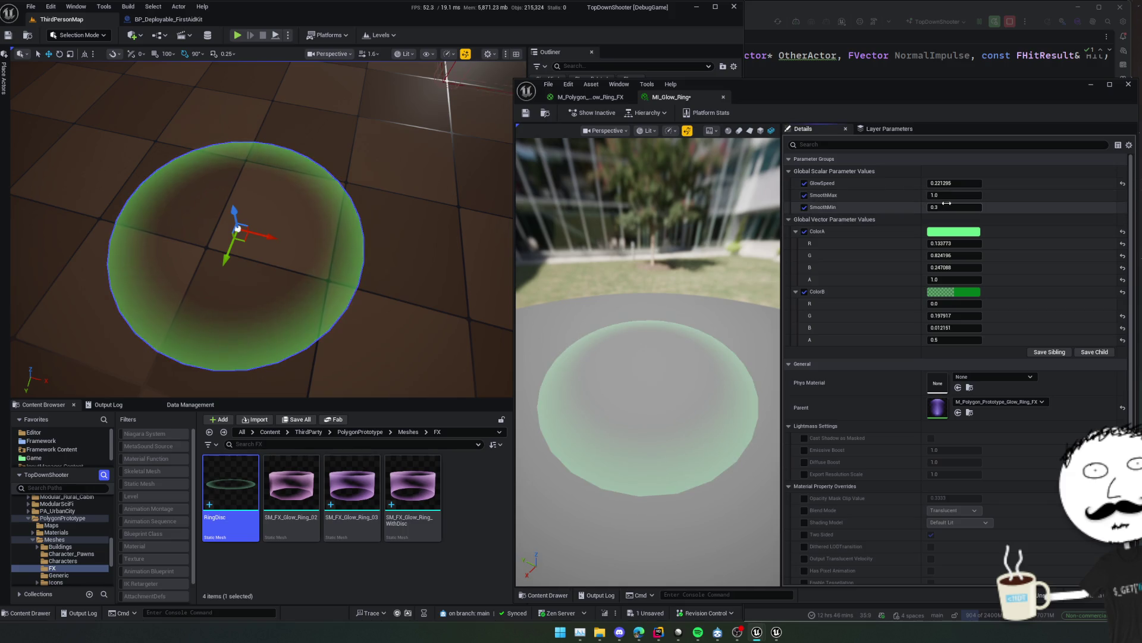
pyautogui.moveTo(971, 195)
pyautogui.mouseDown()
pyautogui.moveTo(919, 195)
pyautogui.moveTo(987, 195)
pyautogui.moveTo(946, 208)
pyautogui.moveTo(988, 195)
pyautogui.moveTo(964, 194)
pyautogui.mouseUp()
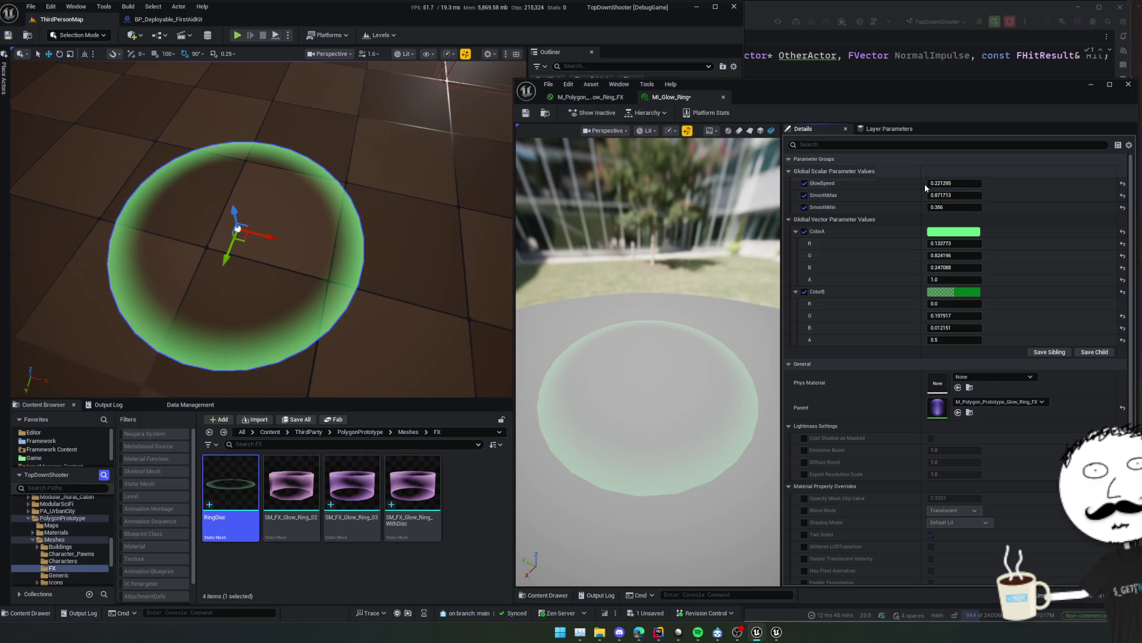
pyautogui.hotkey('ctrl', 's')
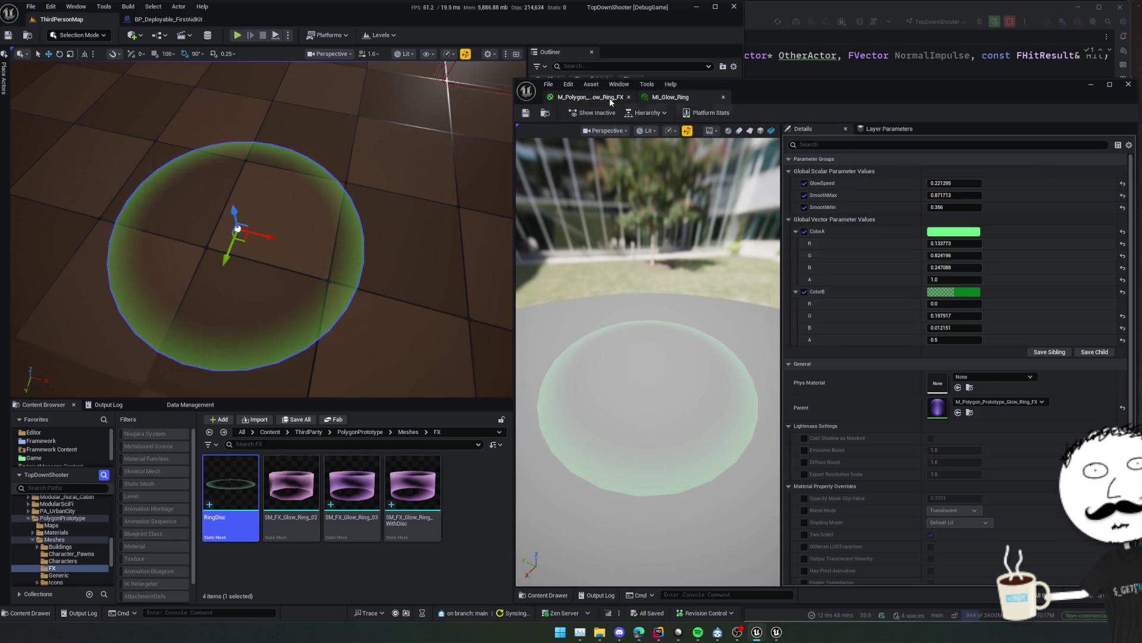
# Shift the SmoothMin, SmoothMax and SmoothStep group to the right in the glow-ring graph.
pyautogui.click(609, 98)
pyautogui.click(895, 290)
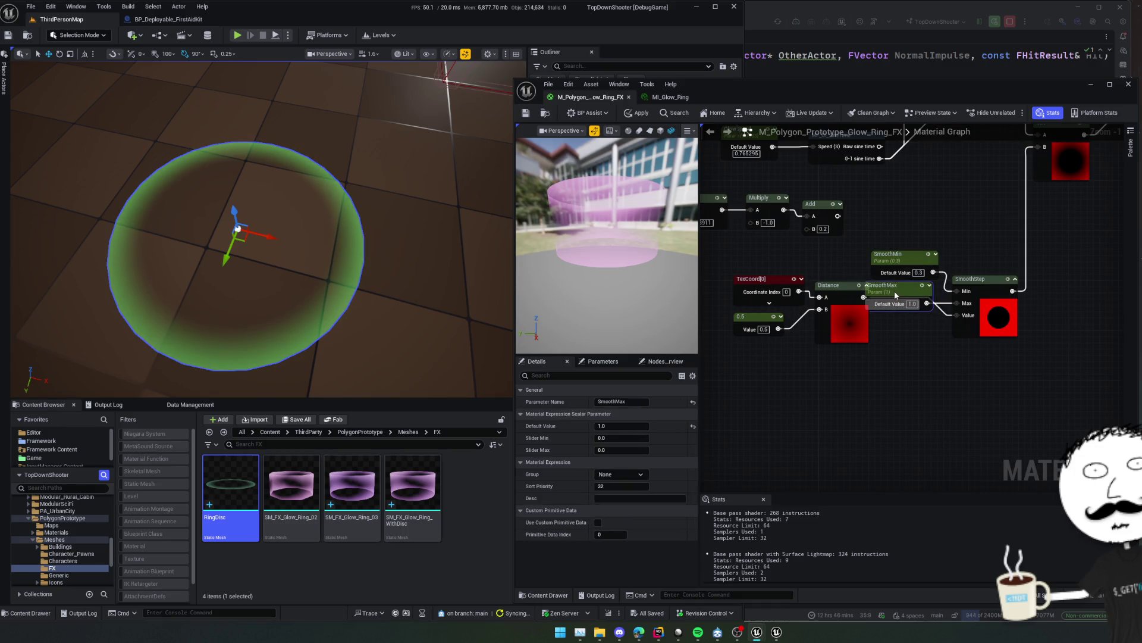
pyautogui.keyDown('ctrl'); pyautogui.click(917, 256); pyautogui.keyUp('ctrl')
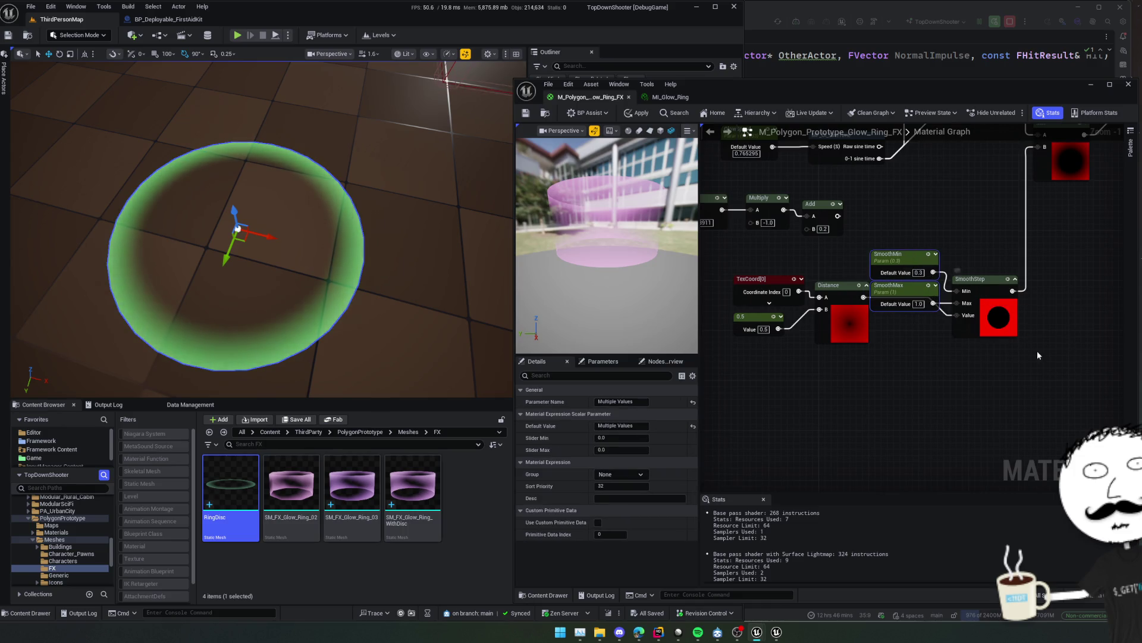
pyautogui.moveTo(976, 279); pyautogui.dragTo(994, 266)
pyautogui.keyDown('ctrl'); pyautogui.click(895, 254); pyautogui.keyUp('ctrl')
pyautogui.keyDown('ctrl'); pyautogui.click(895, 285); pyautogui.keyUp('ctrl')
pyautogui.moveTo(903, 254); pyautogui.dragTo(940, 259)
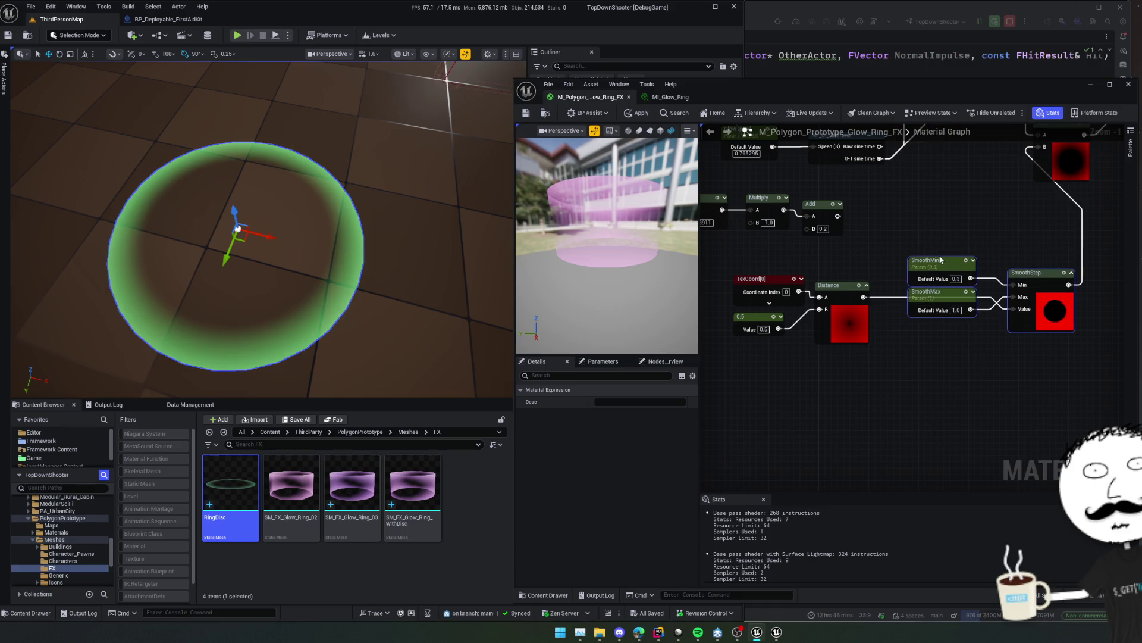
pyautogui.click(941, 357)
pyautogui.moveTo(978, 149)
pyautogui.mouseDown()
pyautogui.moveTo(855, 221)
pyautogui.moveTo(909, 348)
pyautogui.moveTo(901, 180)
pyautogui.moveTo(970, 143)
pyautogui.mouseUp()
# Move the lower node group left to make room beside the Distance node.
pyautogui.scroll(-1, 901, 180)
pyautogui.scroll(-1, 969, 143)
pyautogui.moveTo(768, 255); pyautogui.dragTo(1056, 333)
pyautogui.moveTo(1034, 272); pyautogui.dragTo(966, 272)
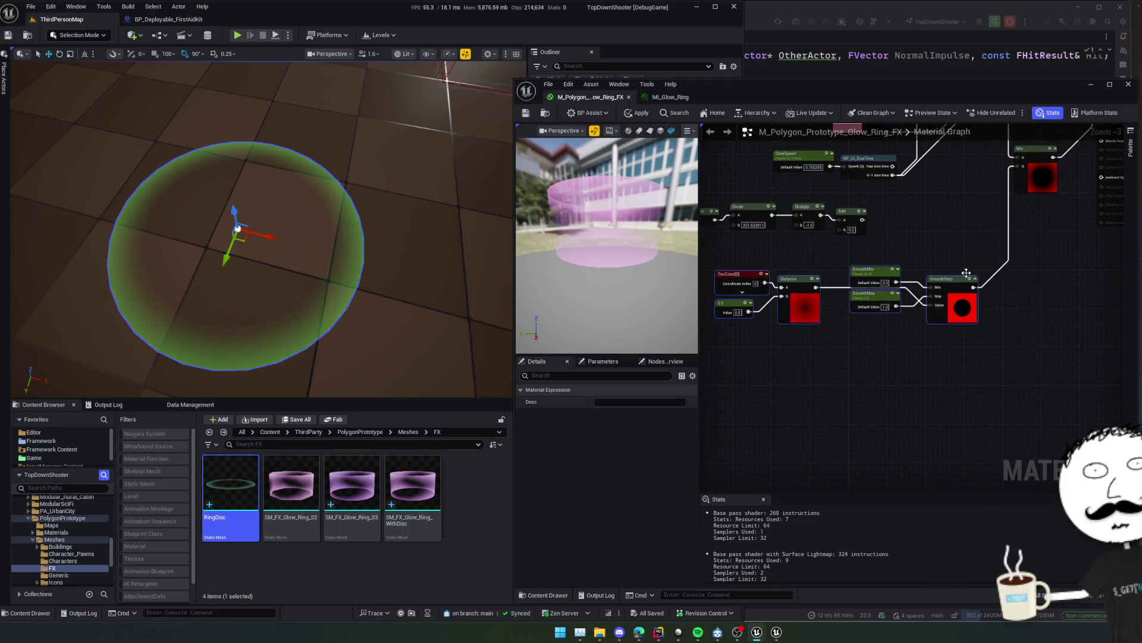
pyautogui.click(987, 224)
pyautogui.moveTo(987, 223)
pyautogui.mouseDown()
pyautogui.moveTo(983, 246)
pyautogui.moveTo(898, 250)
pyautogui.moveTo(875, 285)
pyautogui.moveTo(910, 354)
pyautogui.mouseUp()
pyautogui.scroll(1, 898, 250)
# Add a 1-x node after Distance and duplicate the SmoothMin/SmoothMax/SmoothStep set to take it.
pyautogui.write('1-x')
pyautogui.press('Return')
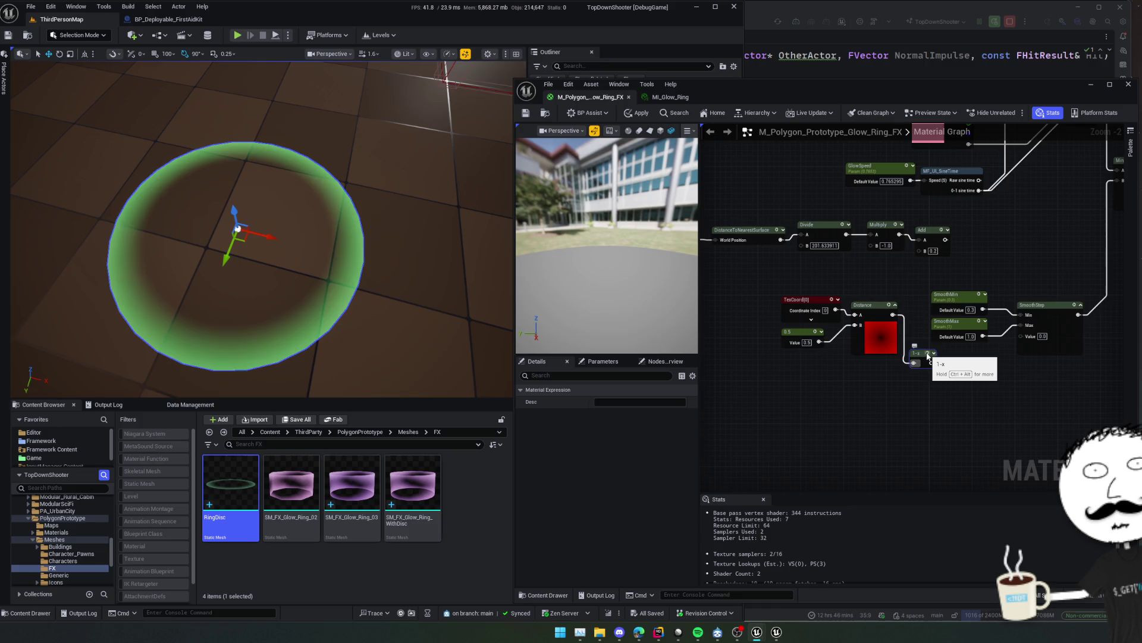
pyautogui.scroll(2, 968, 393)
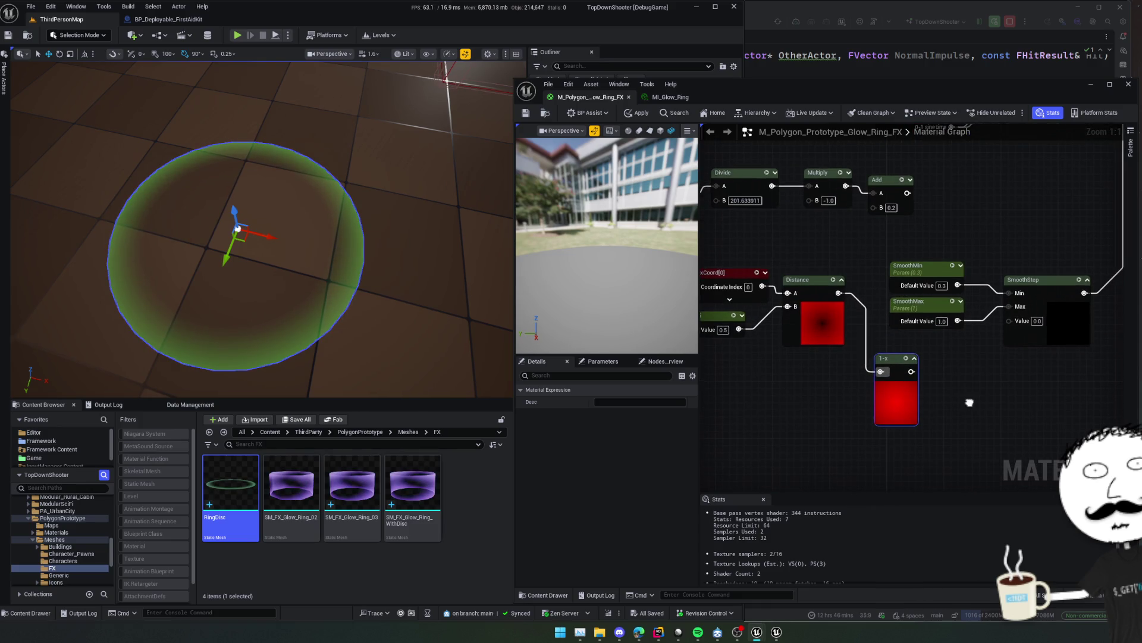
pyautogui.moveTo(885, 398)
pyautogui.mouseDown()
pyautogui.moveTo(896, 420)
pyautogui.moveTo(865, 416)
pyautogui.moveTo(862, 432)
pyautogui.mouseUp()
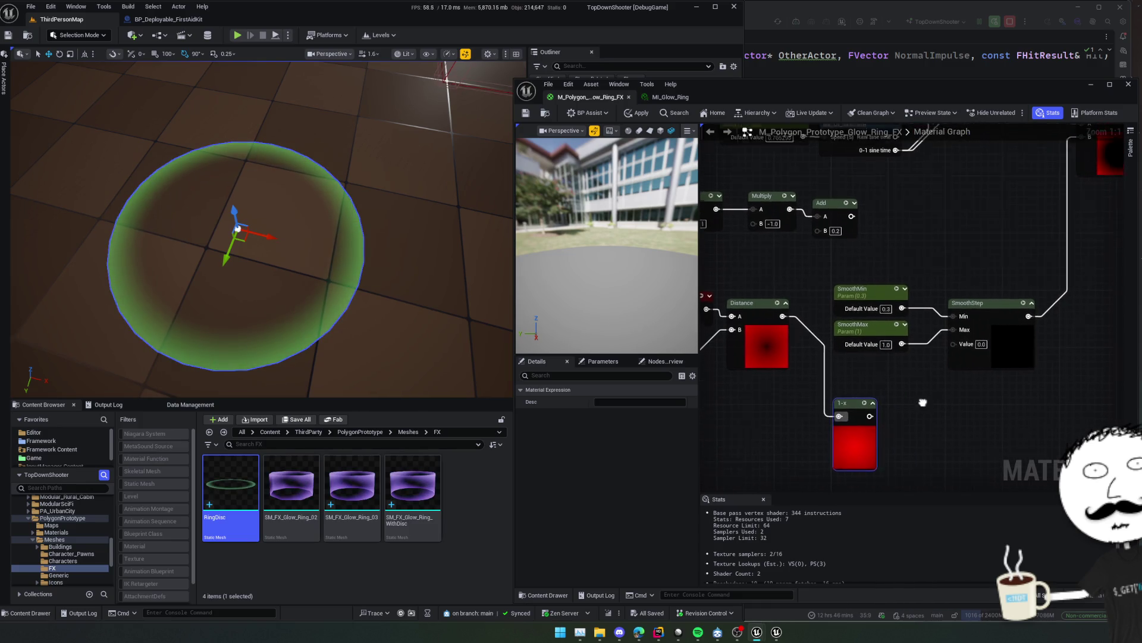
pyautogui.moveTo(783, 321)
pyautogui.mouseDown()
pyautogui.moveTo(857, 351)
pyautogui.moveTo(954, 349)
pyautogui.mouseUp()
pyautogui.scroll(-1, 887, 376)
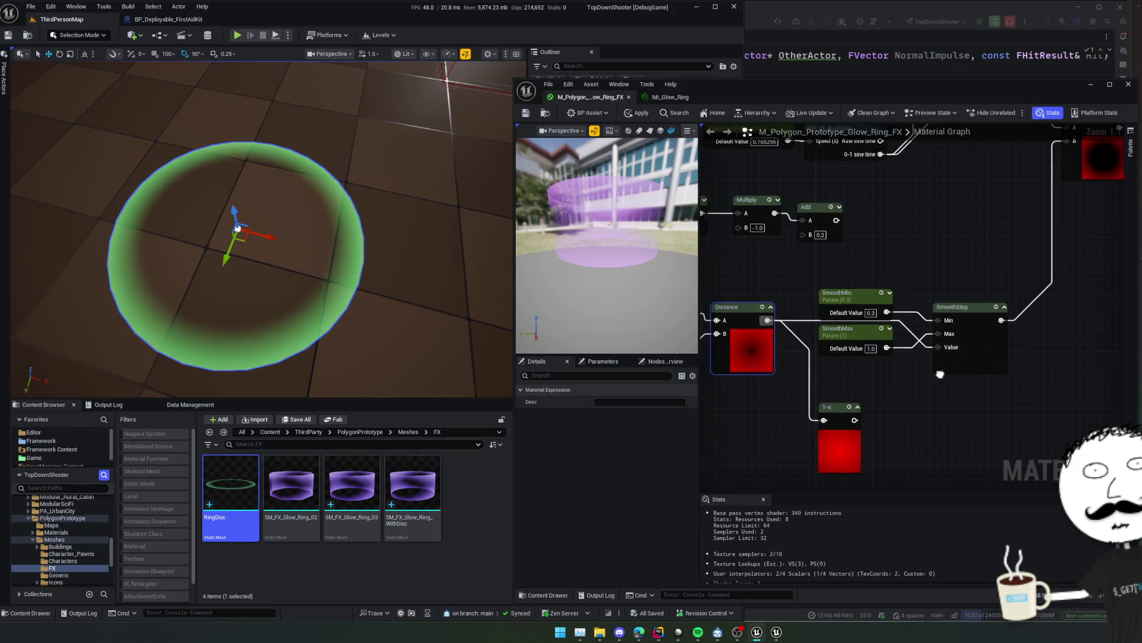
pyautogui.moveTo(886, 372)
pyautogui.mouseDown()
pyautogui.moveTo(865, 365)
pyautogui.moveTo(854, 326)
pyautogui.mouseUp()
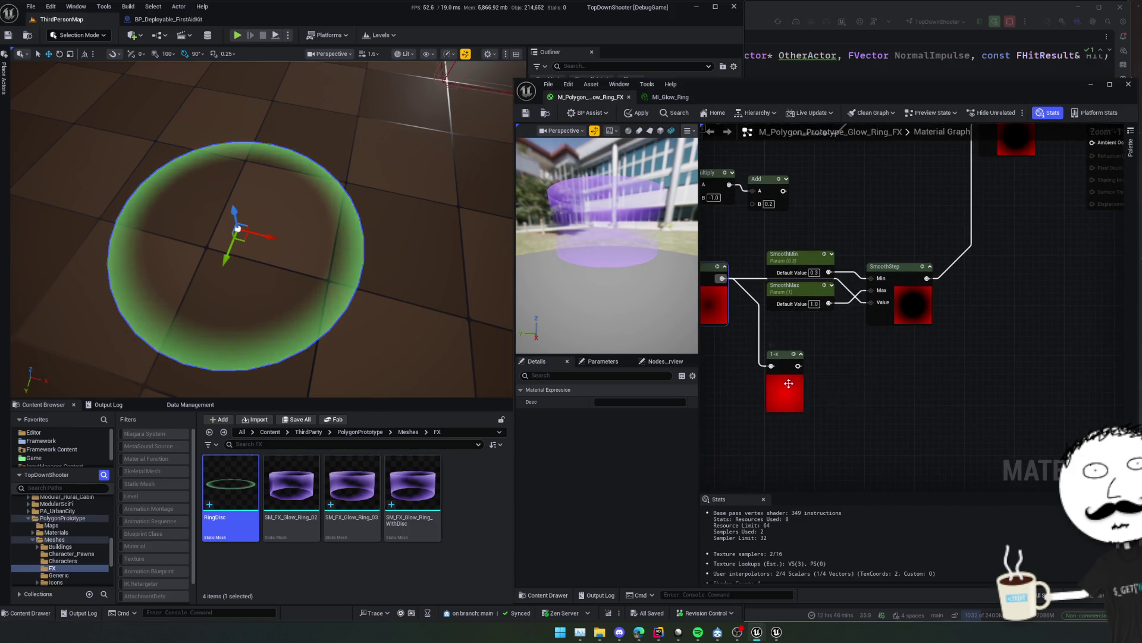
pyautogui.moveTo(776, 381); pyautogui.dragTo(771, 381)
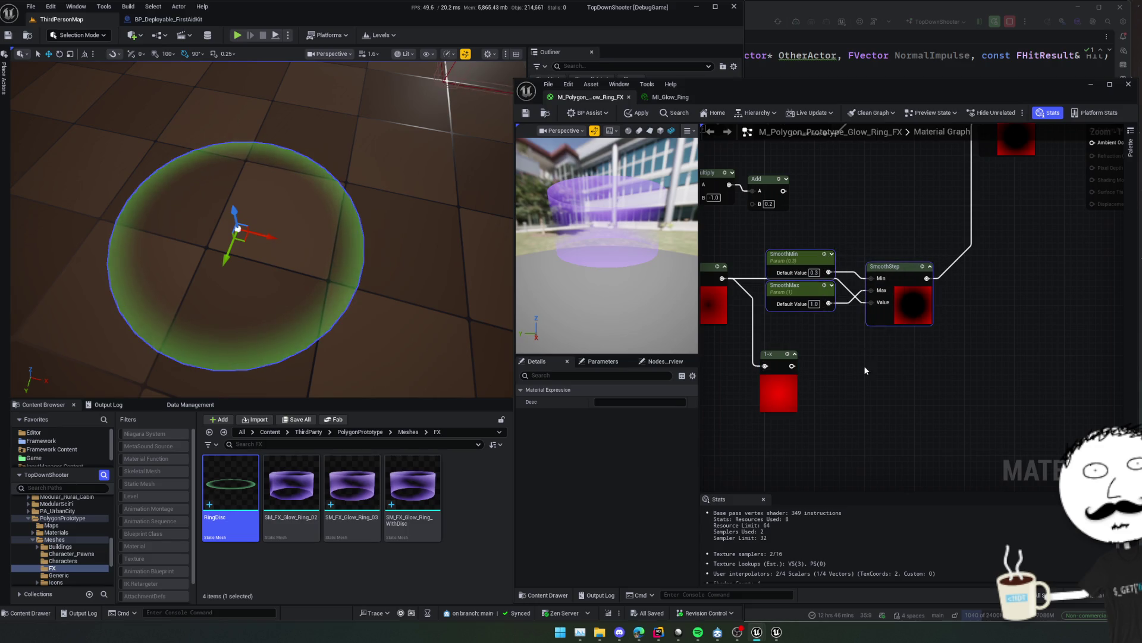
pyautogui.hotkey('ctrl', 'd')
pyautogui.moveTo(933, 403); pyautogui.dragTo(792, 365)
# Select the new SmoothStep node and bring the material output area into view.
pyautogui.click(976, 349)
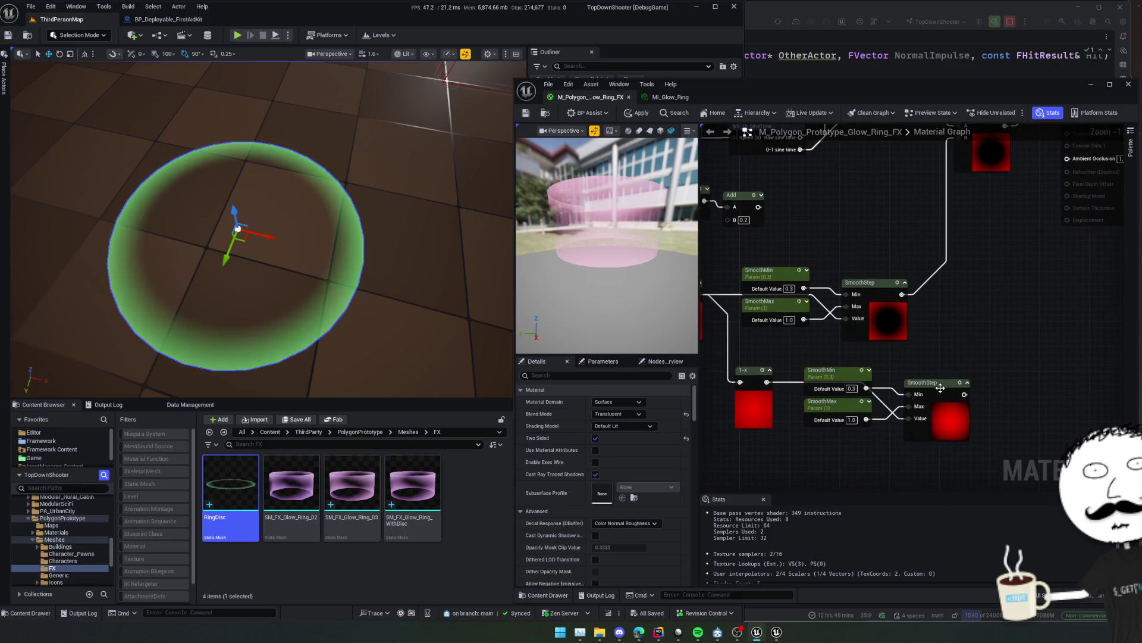
pyautogui.click(940, 388)
pyautogui.scroll(-1, 946, 375)
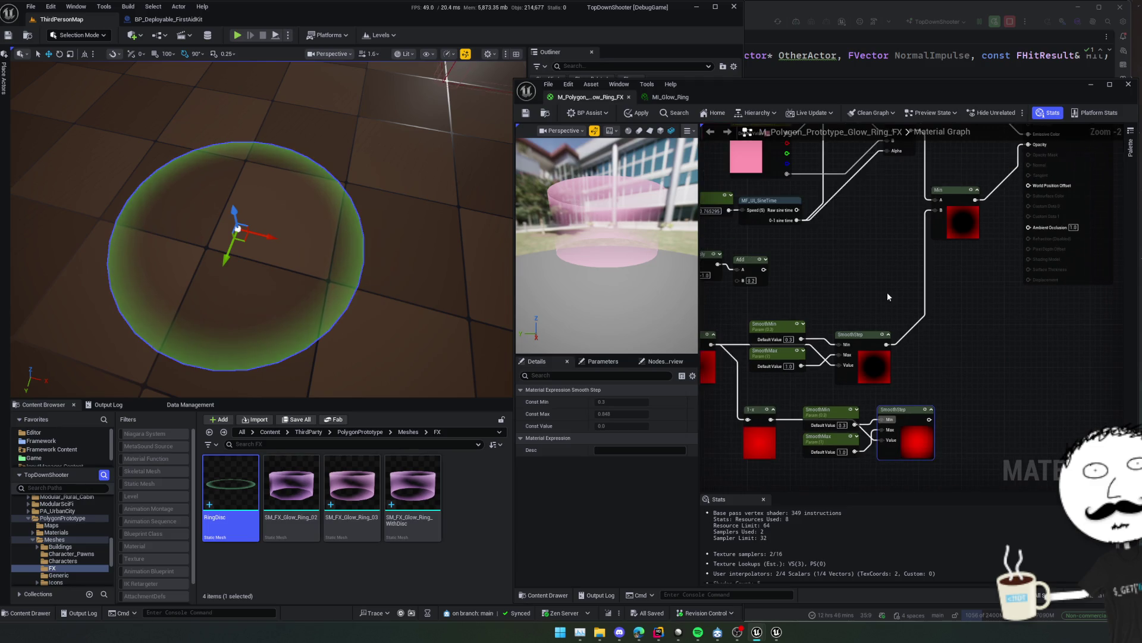
pyautogui.moveTo(933, 356); pyautogui.dragTo(995, 345)
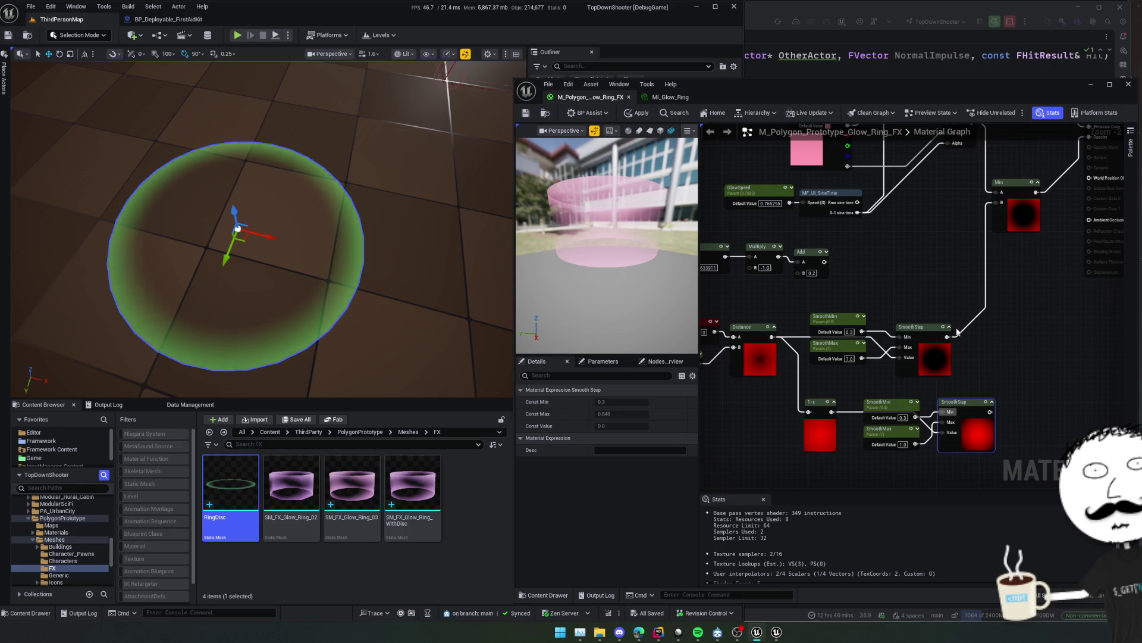
# Add a Lerp at alpha 0.5 blending both SmoothStep outputs, wire it into Min, and apply.
pyautogui.moveTo(947, 338)
pyautogui.mouseDown()
pyautogui.moveTo(981, 344)
pyautogui.moveTo(991, 412)
pyautogui.mouseUp()
pyautogui.write('lerp')
pyautogui.press('Return')
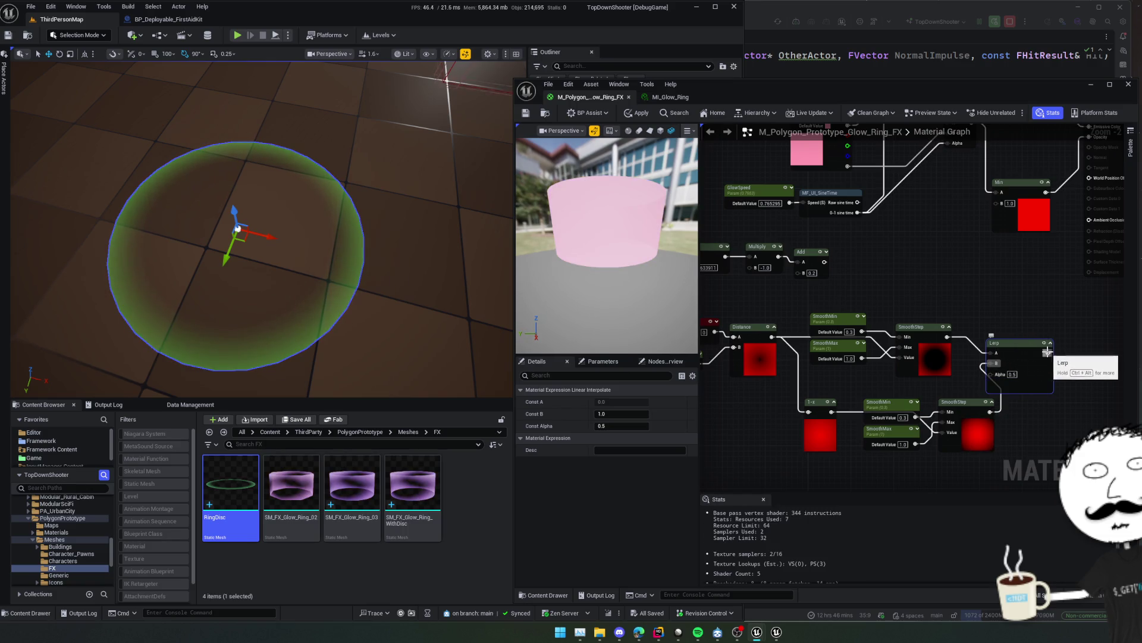
pyautogui.moveTo(1047, 353)
pyautogui.mouseDown()
pyautogui.moveTo(983, 212)
pyautogui.moveTo(1001, 205)
pyautogui.mouseUp()
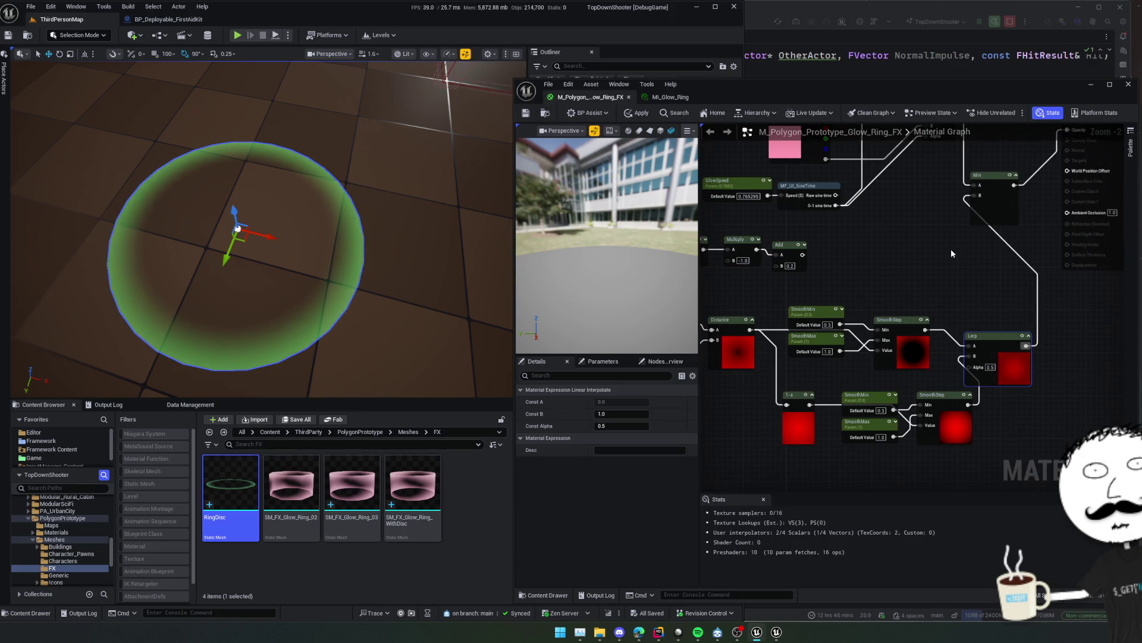
pyautogui.click(640, 113)
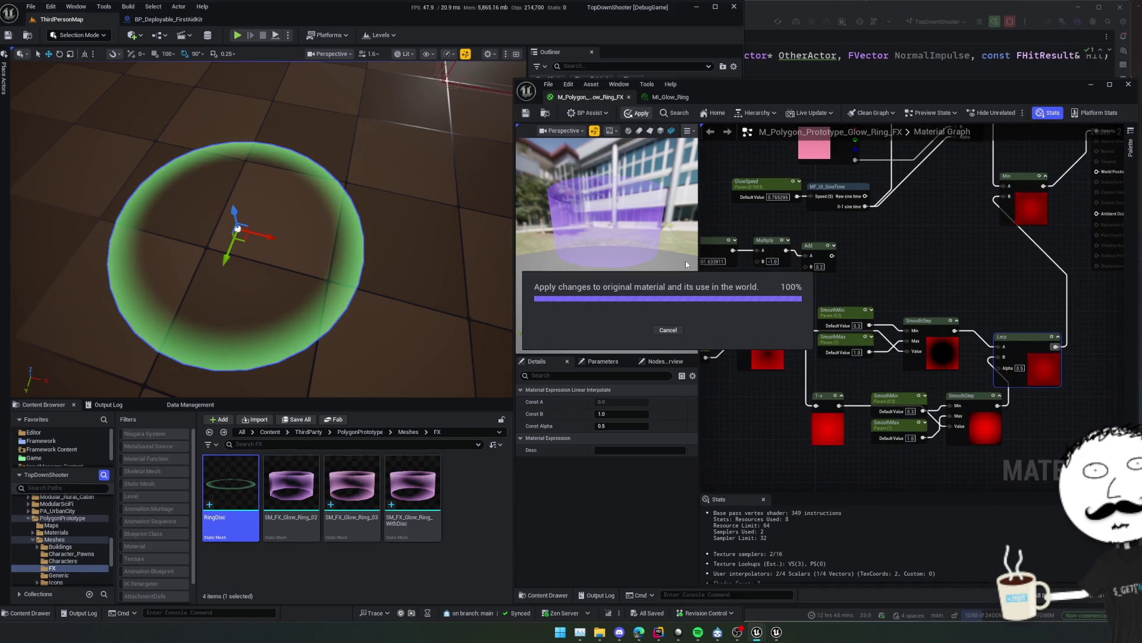
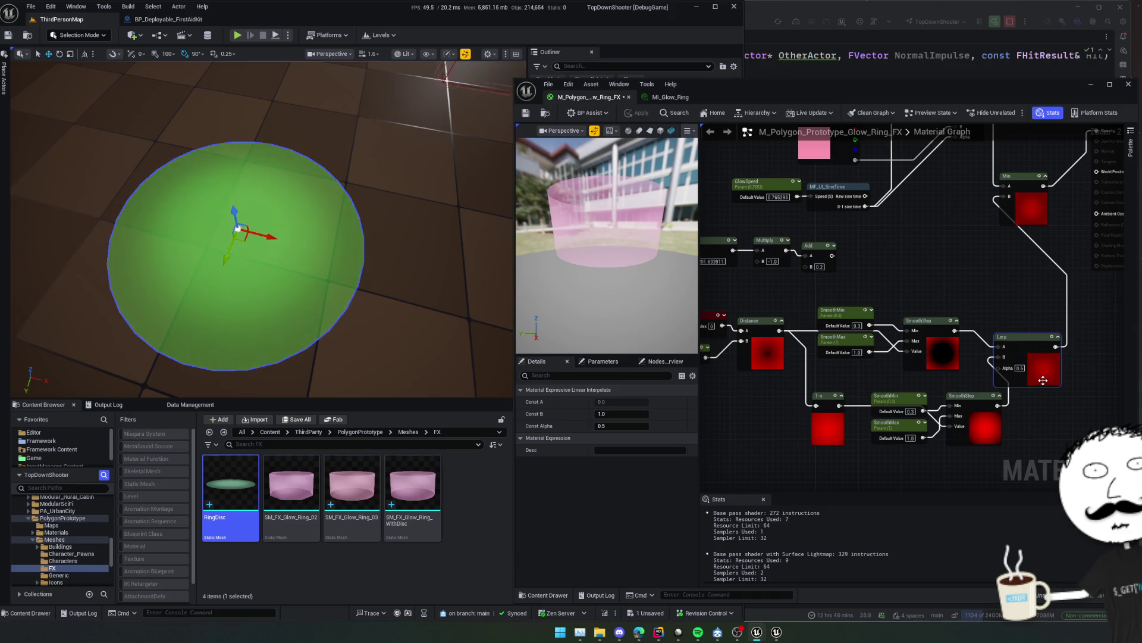
# Add a Subtract node fed by the upper SmoothStep output, then link the lower SmoothStep toward its B input.
pyautogui.scroll(3, 1043, 381)
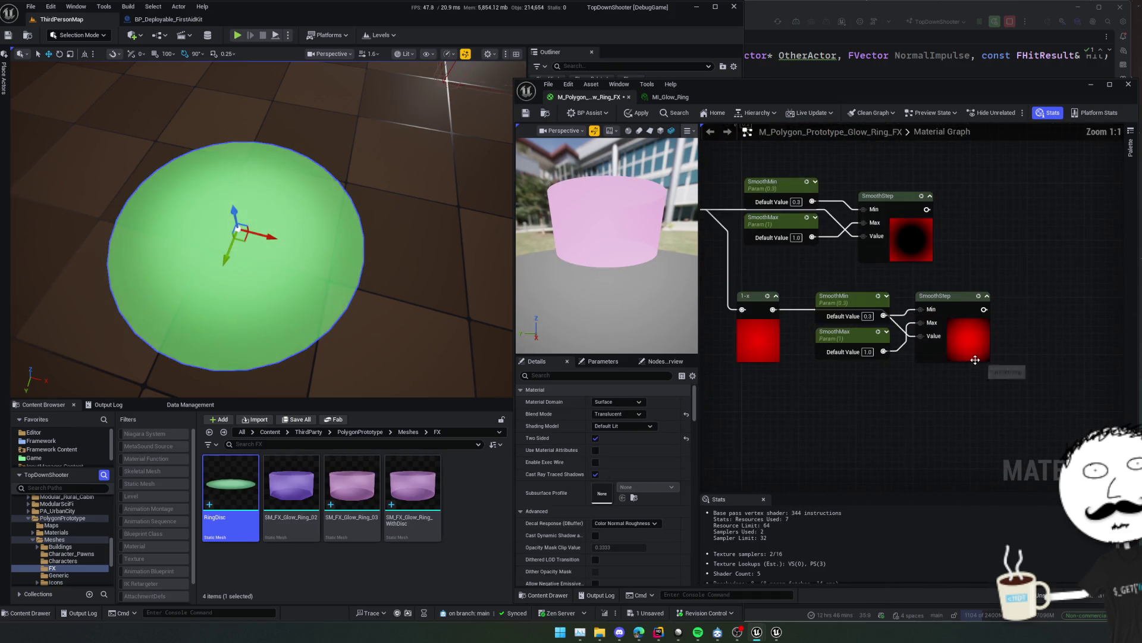
pyautogui.click(889, 379)
pyautogui.moveTo(890, 379); pyautogui.dragTo(928, 383)
pyautogui.keyDown('ctrl'); pyautogui.click(894, 304); pyautogui.keyUp('ctrl')
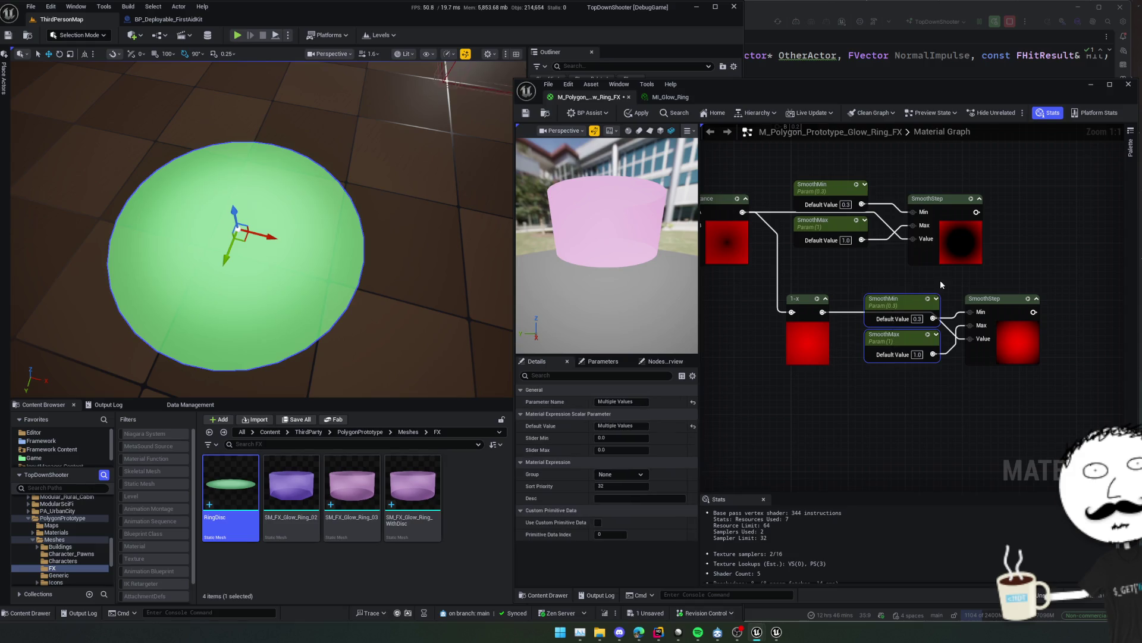
pyautogui.moveTo(865, 267)
pyautogui.mouseDown()
pyautogui.moveTo(929, 280)
pyautogui.moveTo(892, 319)
pyautogui.mouseUp()
pyautogui.scroll(-1, 892, 320)
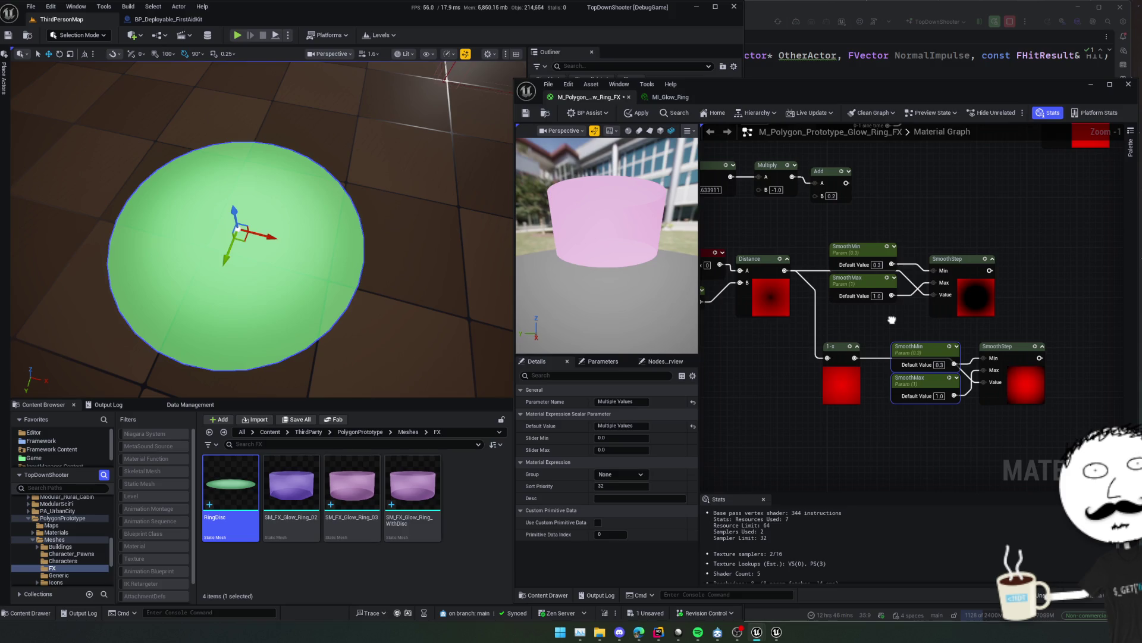
pyautogui.moveTo(1024, 302); pyautogui.dragTo(1004, 336)
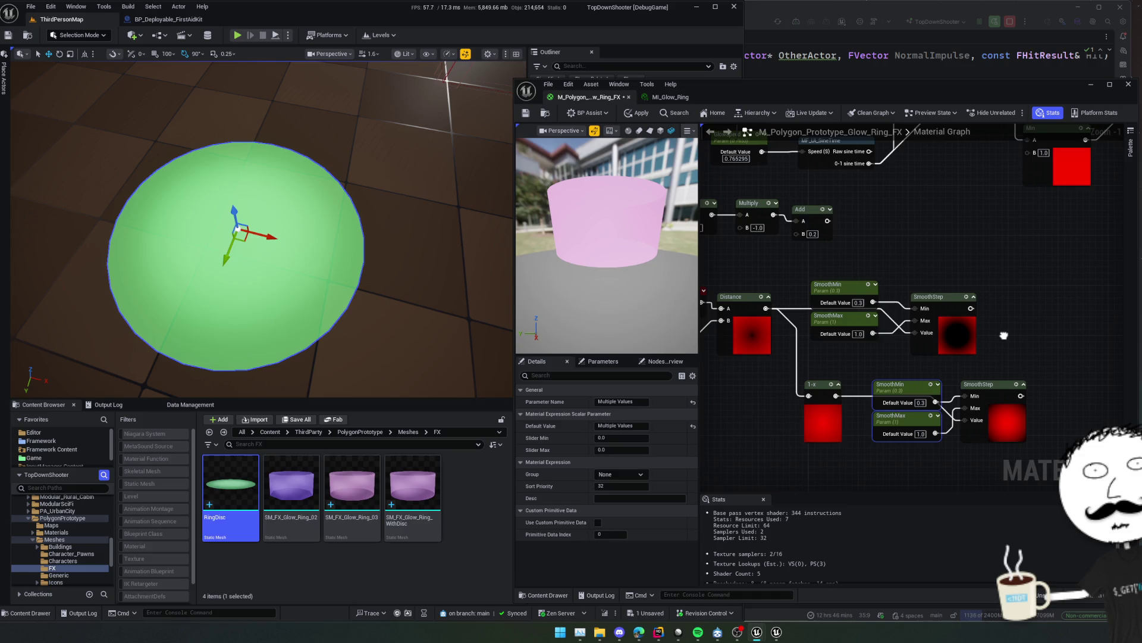
pyautogui.moveTo(1005, 335); pyautogui.dragTo(1068, 332)
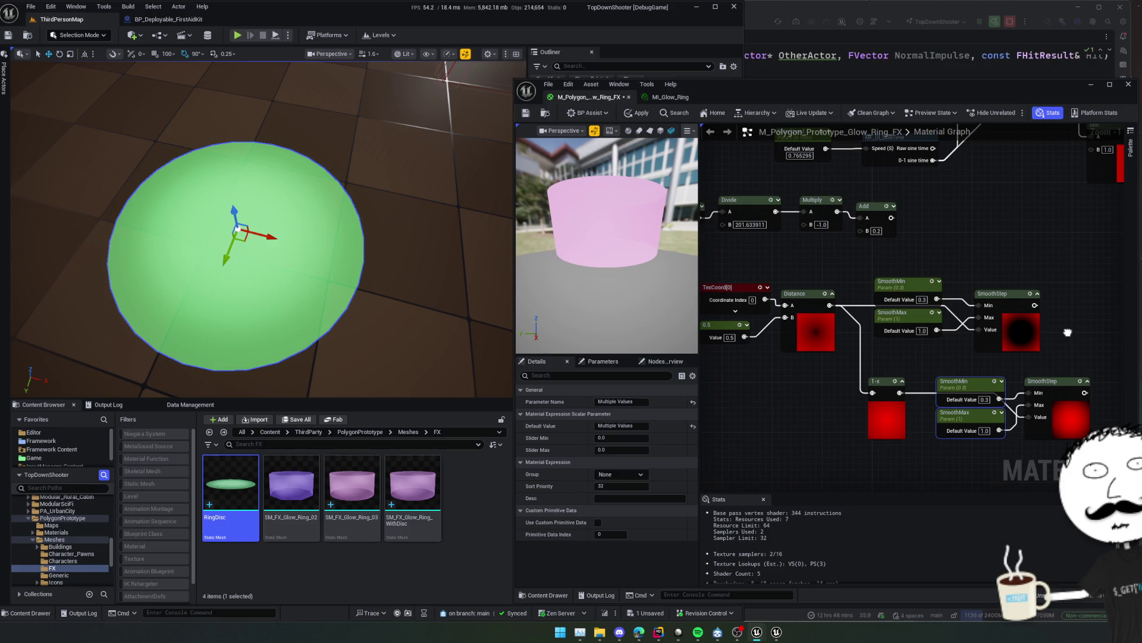
pyautogui.moveTo(1067, 332)
pyautogui.mouseDown()
pyautogui.moveTo(977, 325)
pyautogui.moveTo(986, 308)
pyautogui.moveTo(998, 387)
pyautogui.mouseUp()
pyautogui.write('subtract')
pyautogui.press('Return')
pyautogui.moveTo(1023, 330); pyautogui.dragTo(1029, 305)
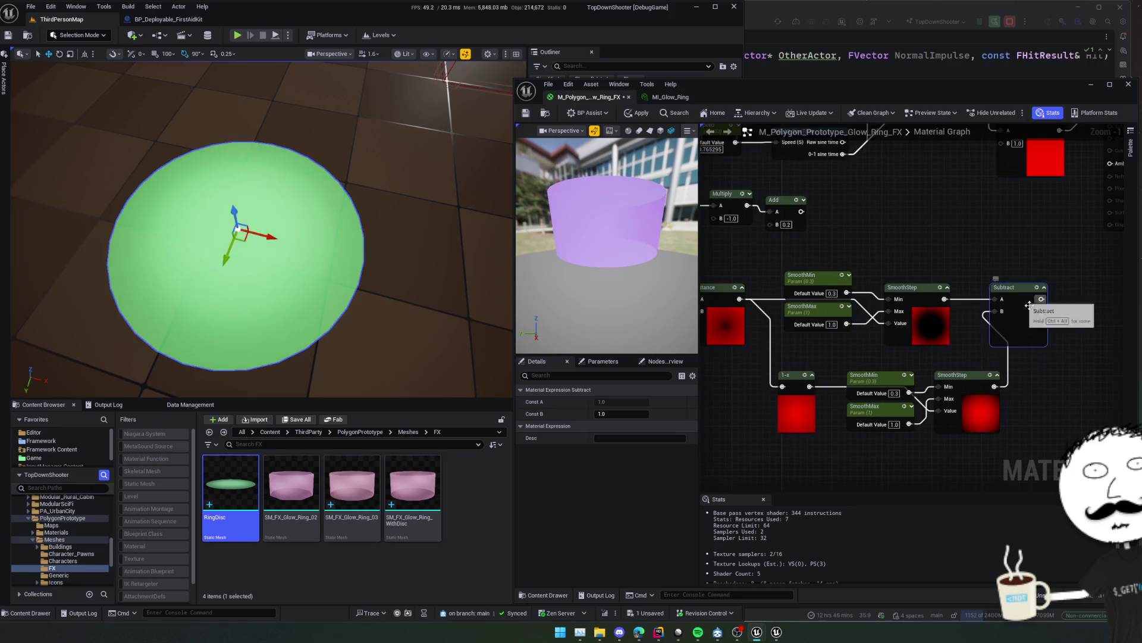
# Connect the lower SmoothStep output to the Subtract node's B input.
pyautogui.scroll(1, 1030, 306)
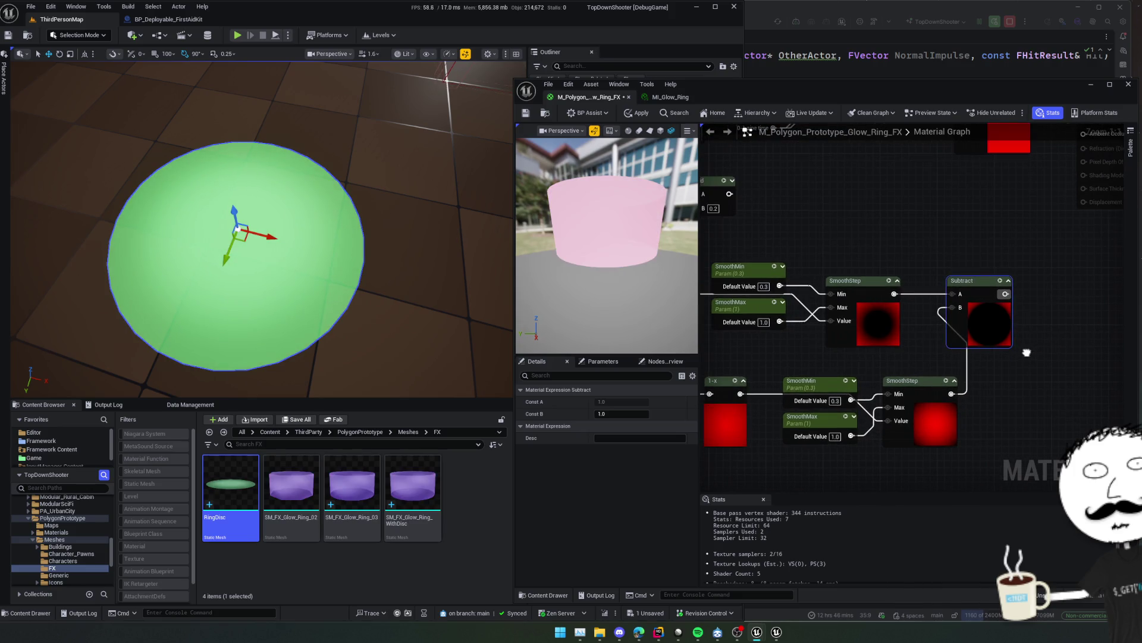
pyautogui.moveTo(951, 394); pyautogui.dragTo(956, 307)
pyautogui.click(990, 333)
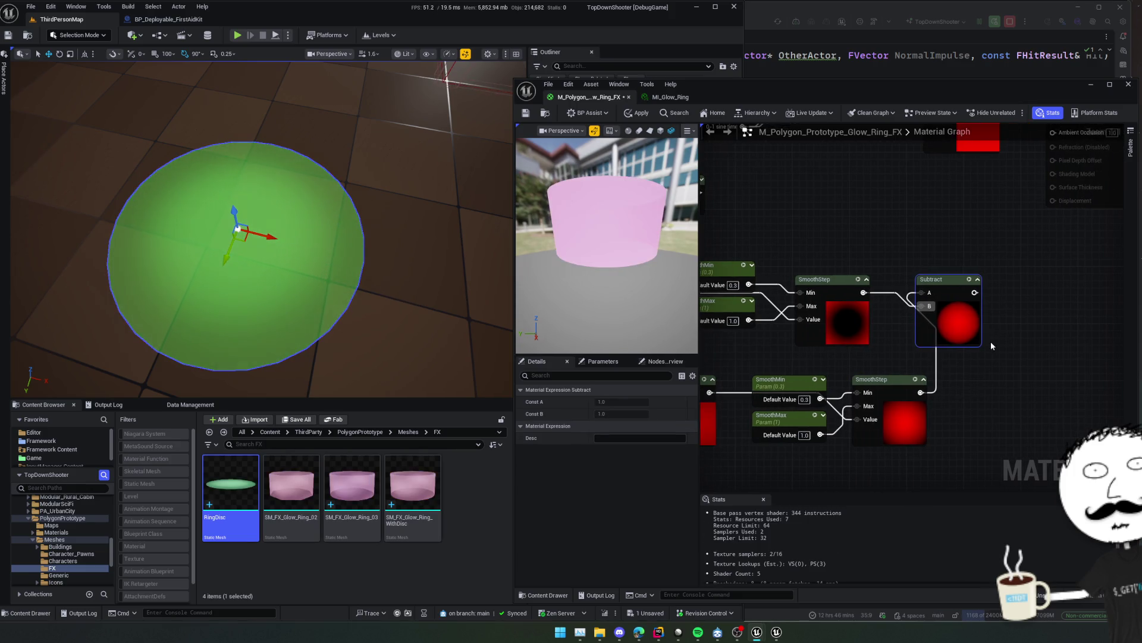
pyautogui.moveTo(992, 345); pyautogui.dragTo(1005, 345)
# Add a 1-x node after Subtract, then remove it again.
pyautogui.moveTo(989, 296); pyautogui.dragTo(1012, 300)
pyautogui.write('1-x')
pyautogui.press('Return')
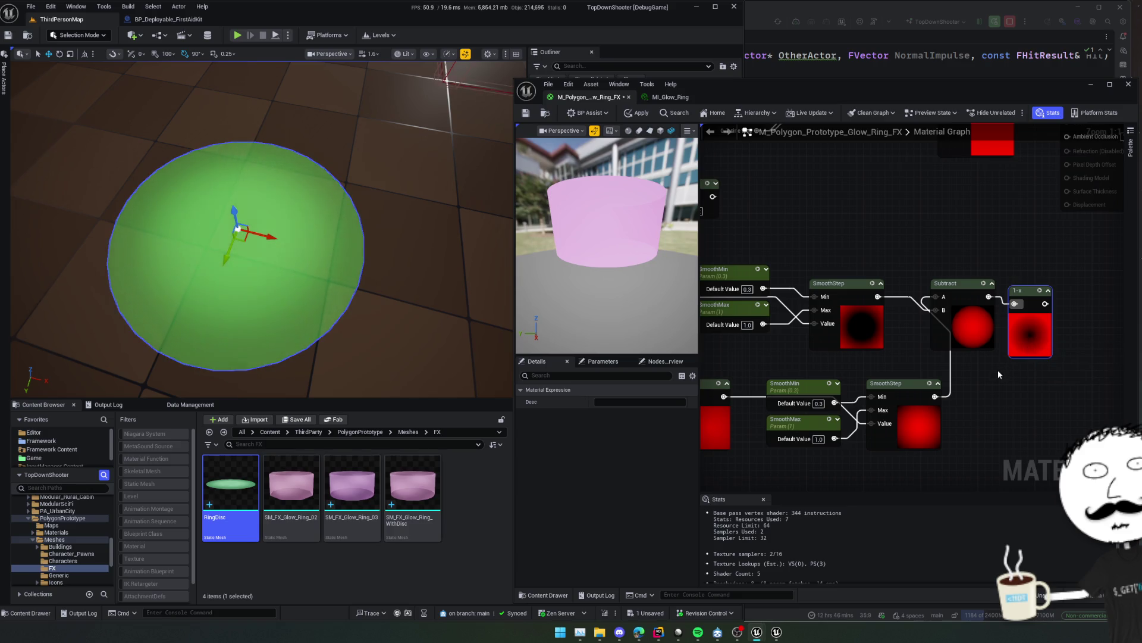
pyautogui.press('Delete')
pyautogui.scroll(-1, 1038, 361)
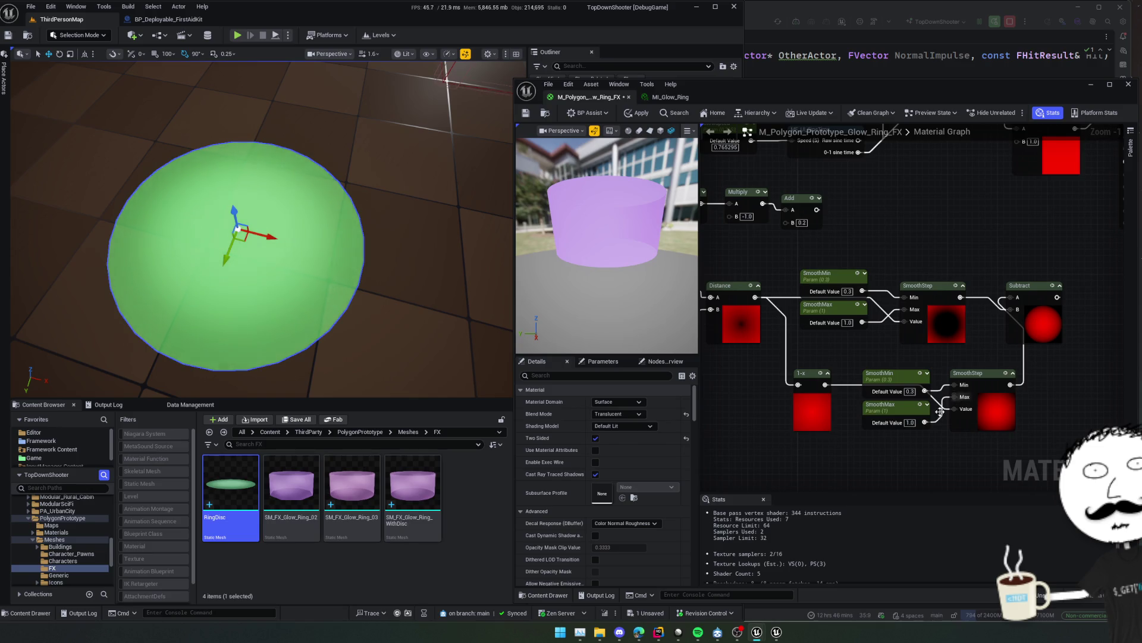
# Delete the lower SmoothMin and SmoothMax parameters and give the SmoothStep a maximum of 1.
pyautogui.click(887, 415)
pyautogui.press('Delete')
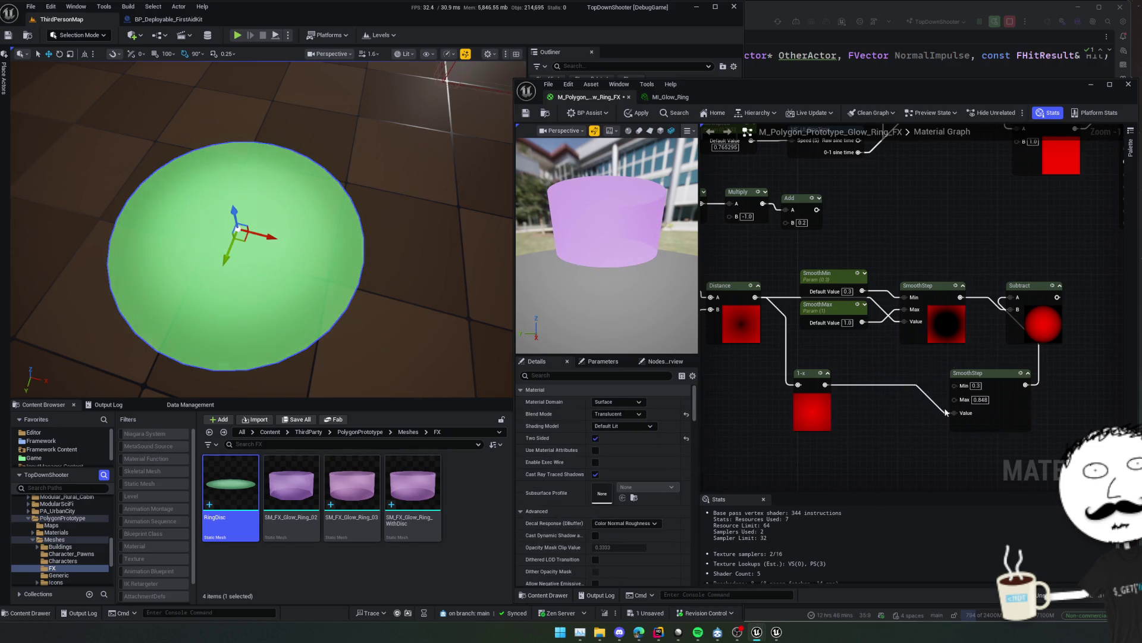
pyautogui.moveTo(949, 397); pyautogui.dragTo(957, 396)
pyautogui.write('1')
pyautogui.press('Return')
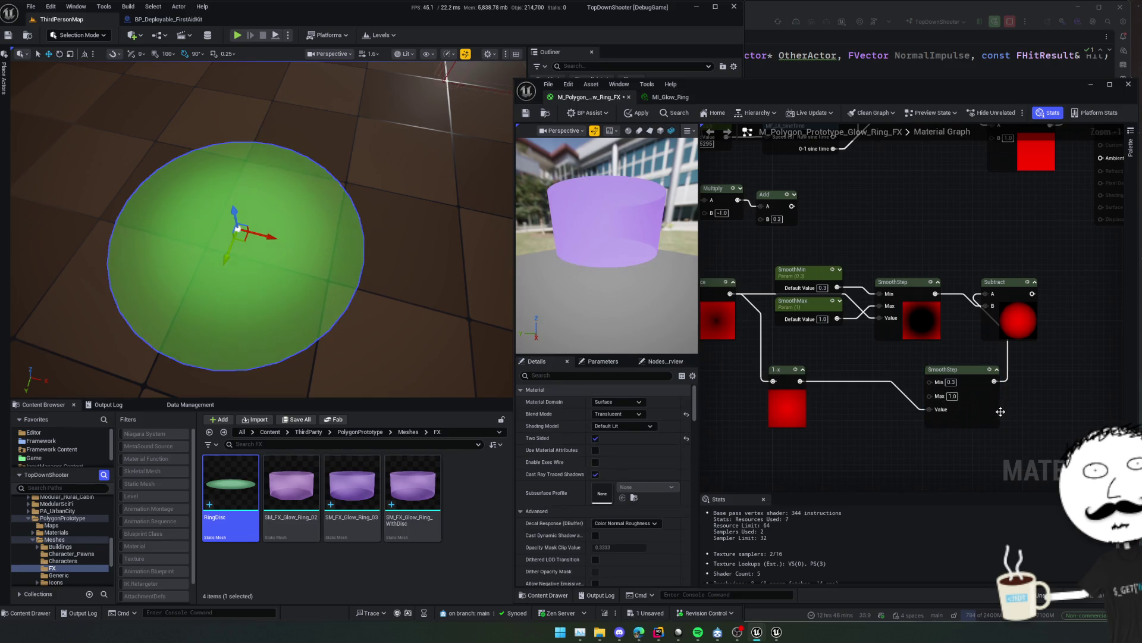
# Tune the lower SmoothStep to Min about 0.5 and Max about 1.77.
pyautogui.scroll(1, 788, 414)
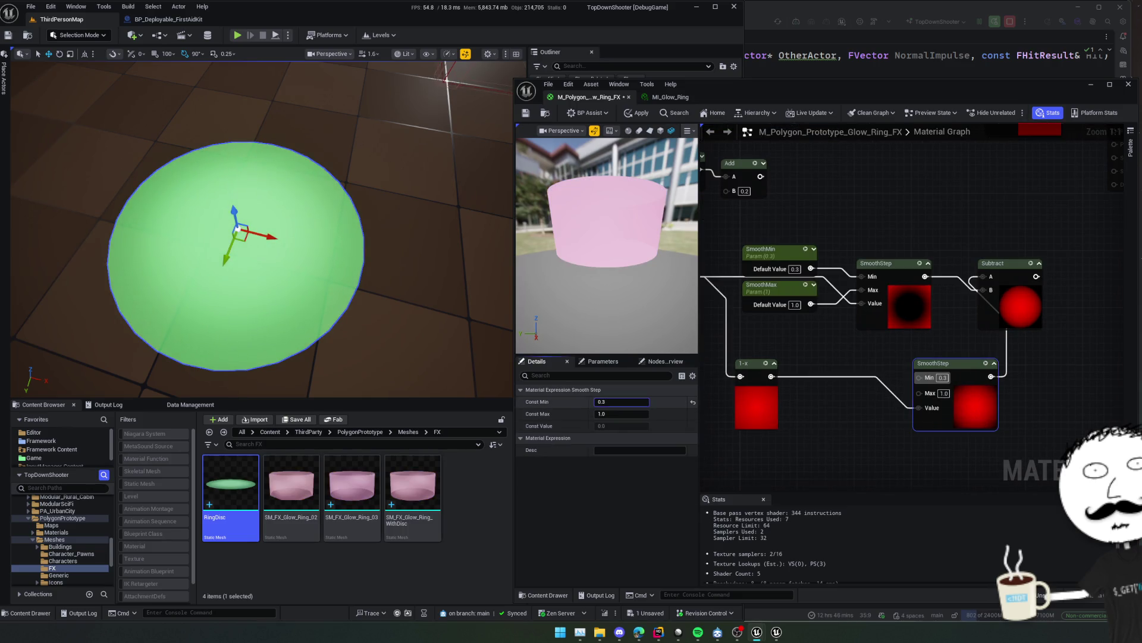
pyautogui.moveTo(619, 403); pyautogui.dragTo(636, 399)
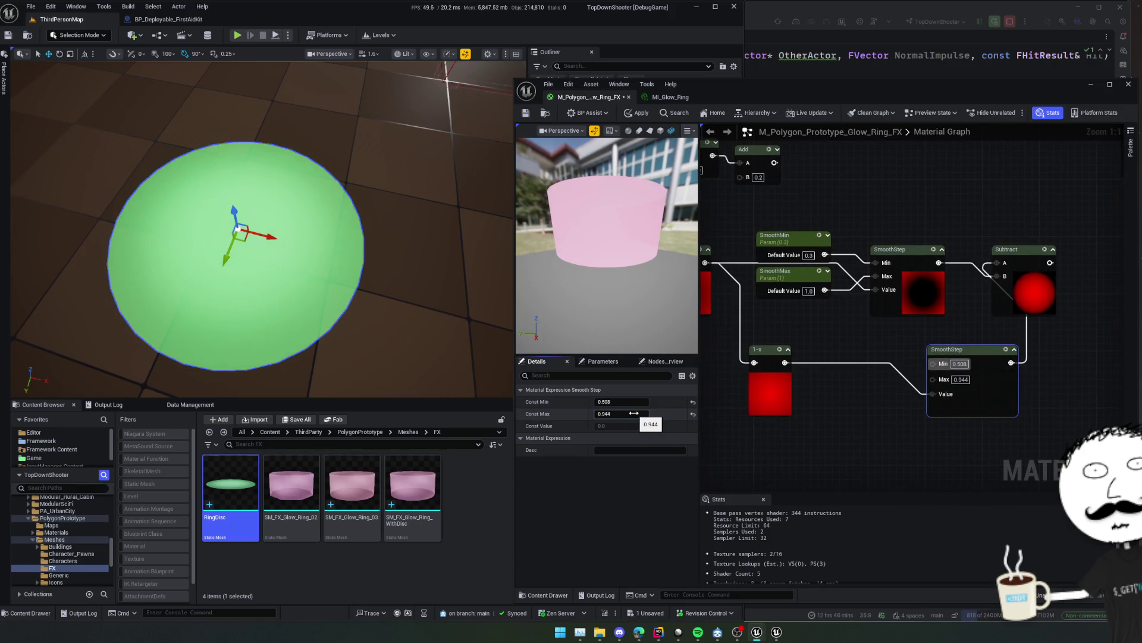
pyautogui.moveTo(634, 413); pyautogui.dragTo(627, 413)
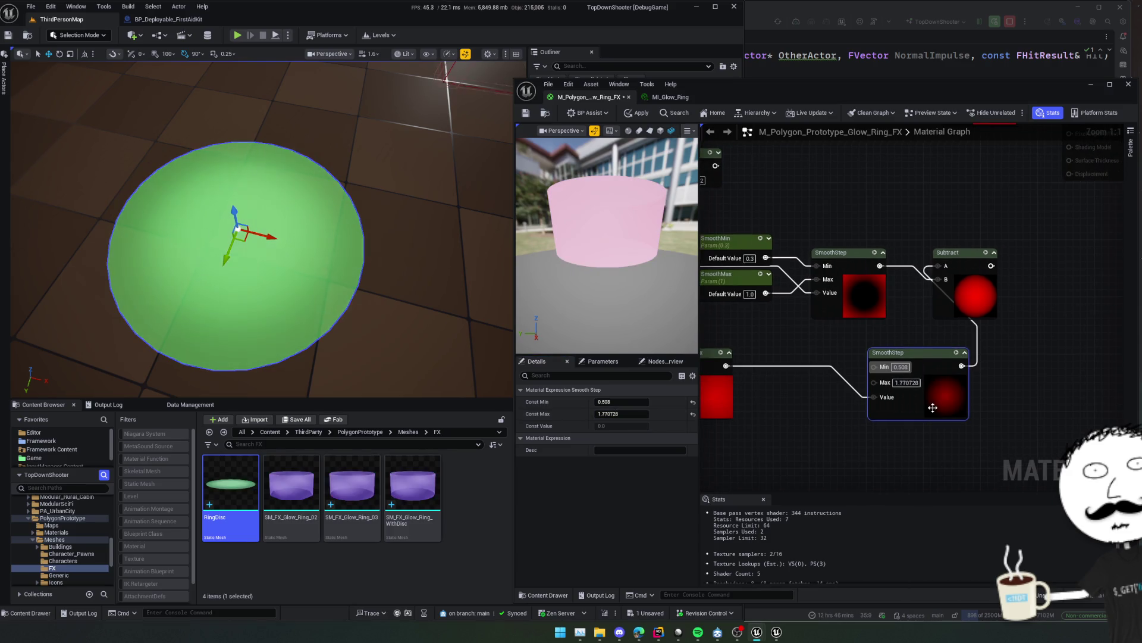
pyautogui.moveTo(928, 407)
pyautogui.mouseDown()
pyautogui.moveTo(851, 407)
pyautogui.moveTo(921, 392)
pyautogui.moveTo(946, 409)
pyautogui.mouseUp()
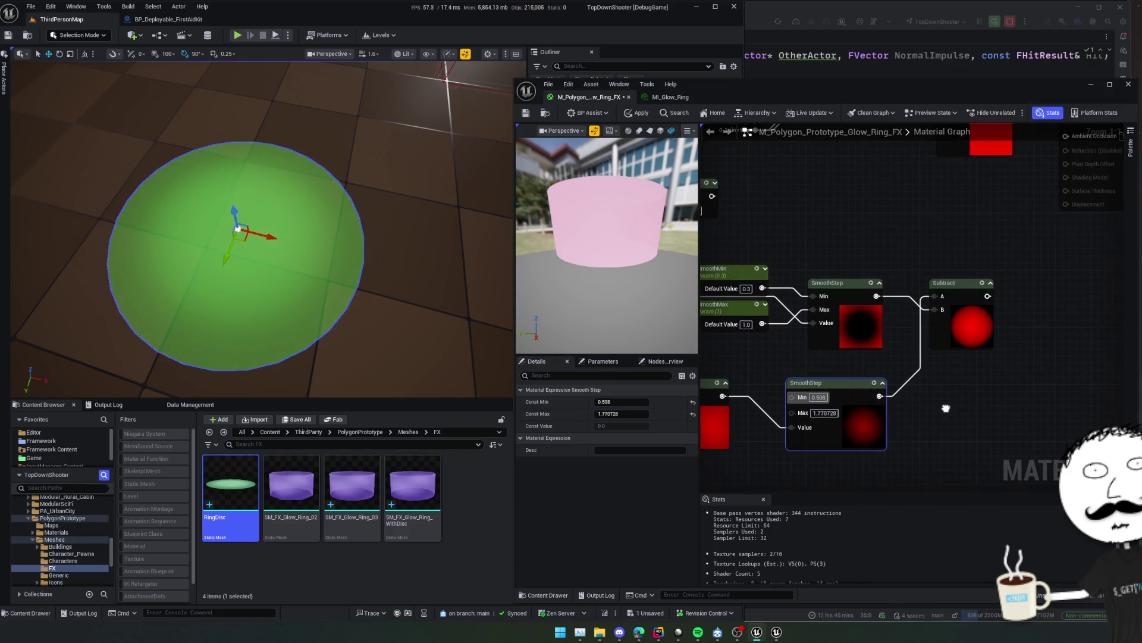
pyautogui.click(917, 375)
pyautogui.moveTo(915, 367); pyautogui.dragTo(953, 372)
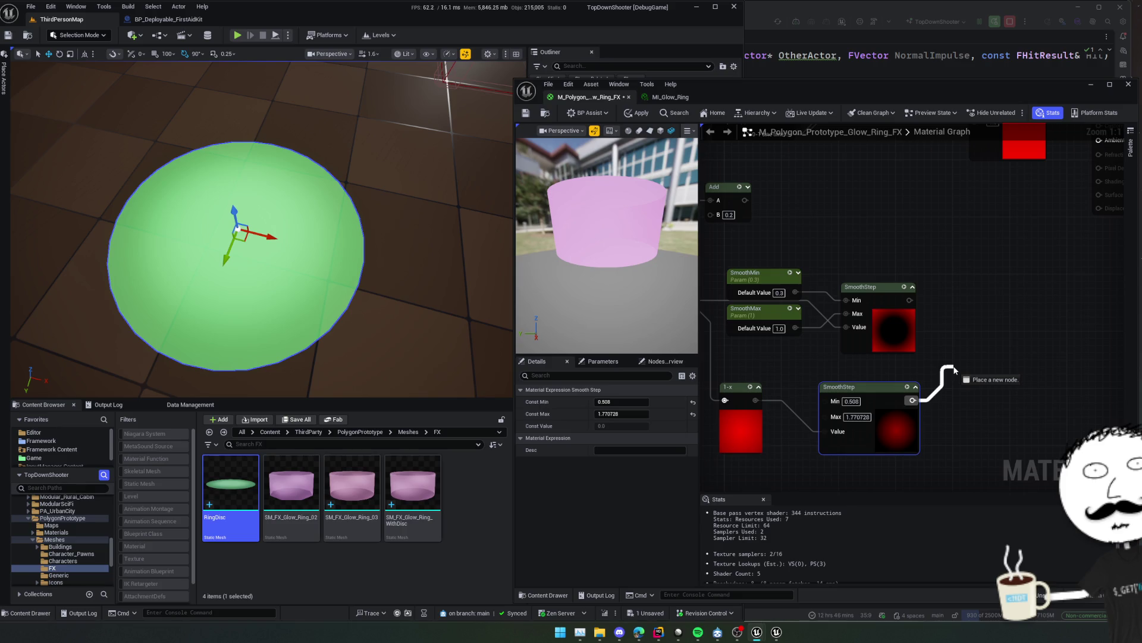
# Add a Multiply node combining the upper SmoothStep (A) and lower SmoothStep (B).
pyautogui.moveTo(964, 351); pyautogui.dragTo(964, 351)
pyautogui.write('multiply')
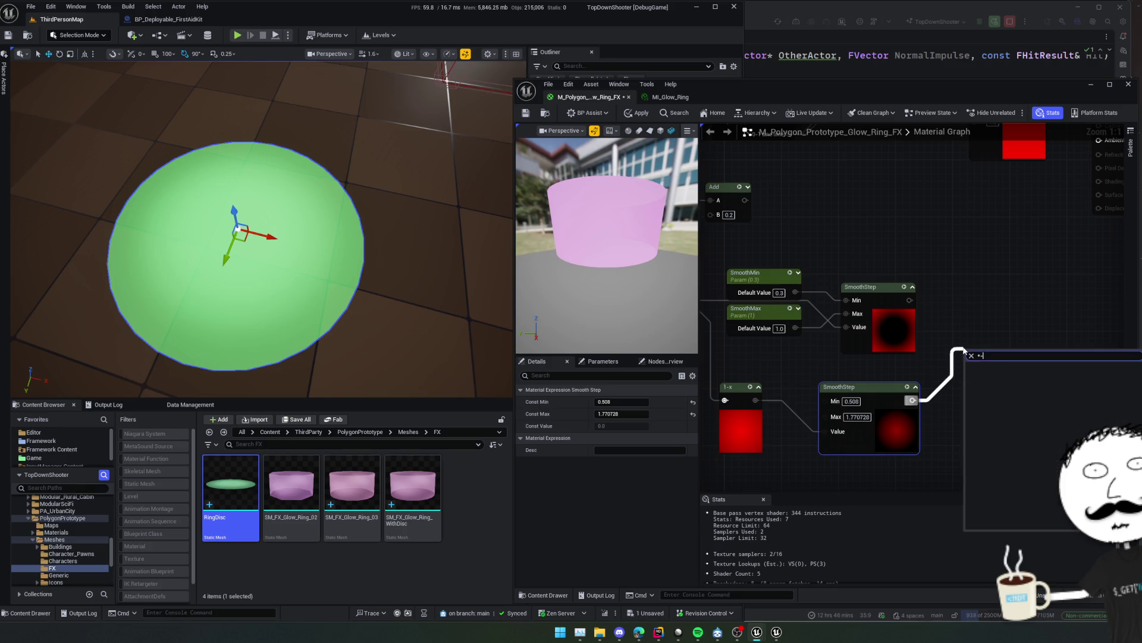
pyautogui.press('Return')
pyautogui.keyDown('alt'); pyautogui.click(969, 364); pyautogui.keyUp('alt')
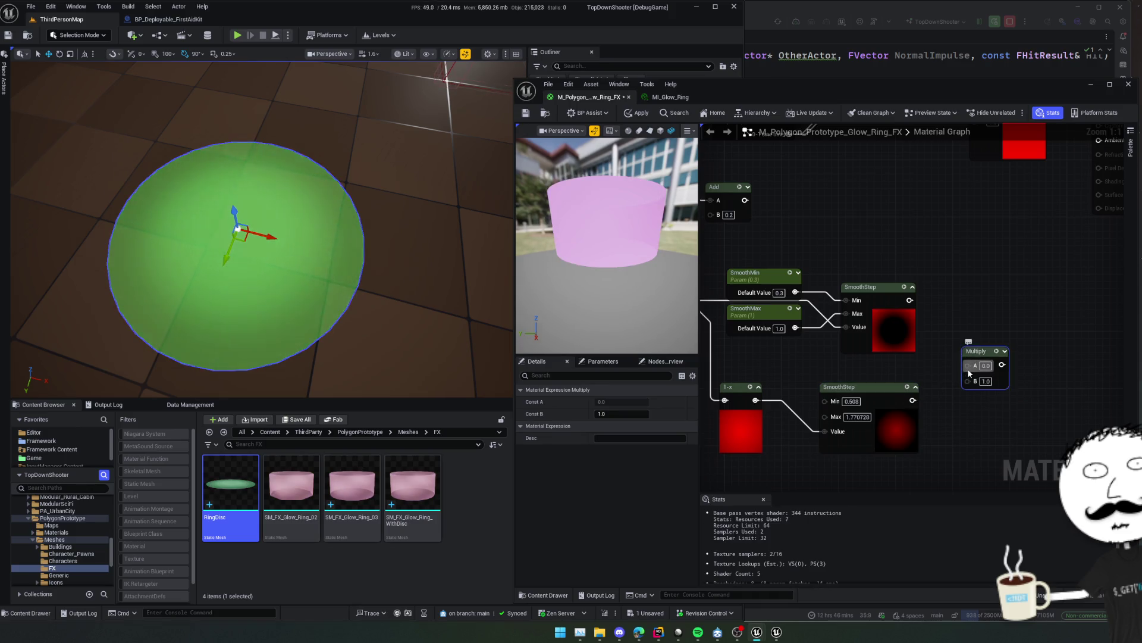
pyautogui.moveTo(902, 302); pyautogui.dragTo(909, 300)
pyautogui.moveTo(912, 400); pyautogui.dragTo(969, 378)
pyautogui.click(989, 355)
pyautogui.moveTo(1060, 332)
pyautogui.mouseDown()
pyautogui.moveTo(1003, 310)
pyautogui.moveTo(997, 287)
pyautogui.mouseUp()
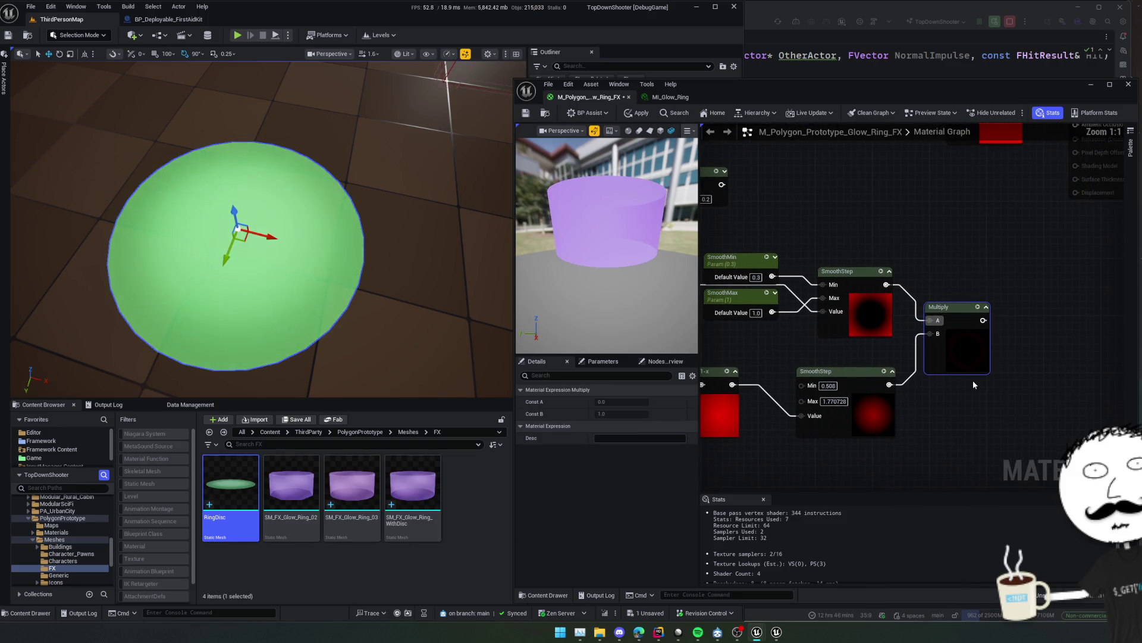
# Lower the lower SmoothStep's Max from about 1.59 to about 1.08.
pyautogui.scroll(3, 972, 380)
pyautogui.scroll(-1, 981, 350)
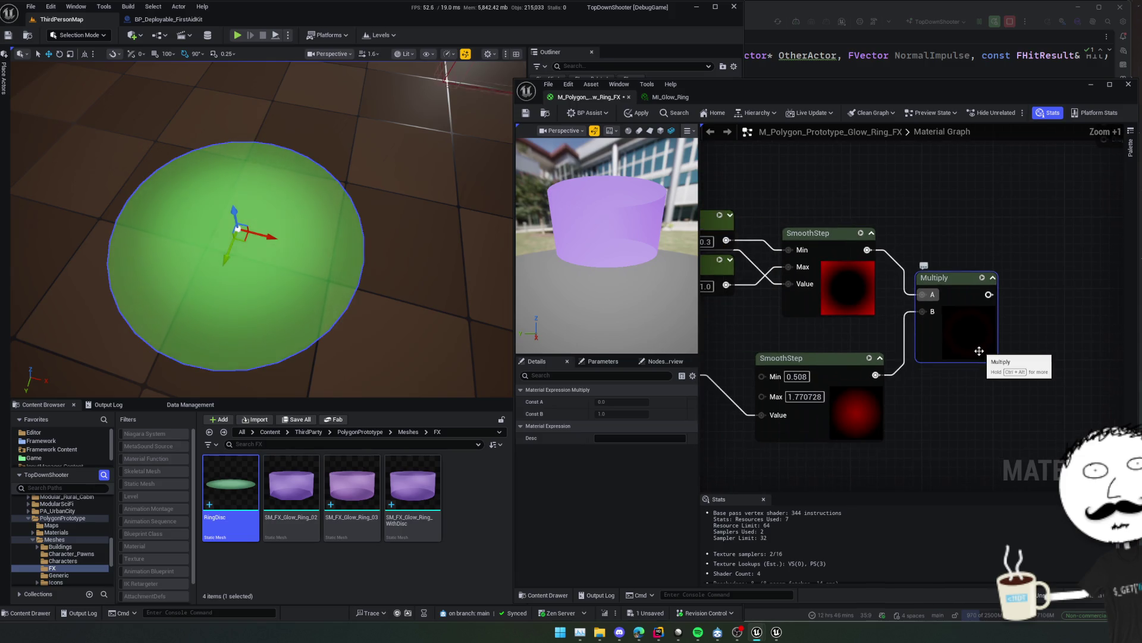
pyautogui.scroll(-3, 981, 351)
pyautogui.click(851, 398)
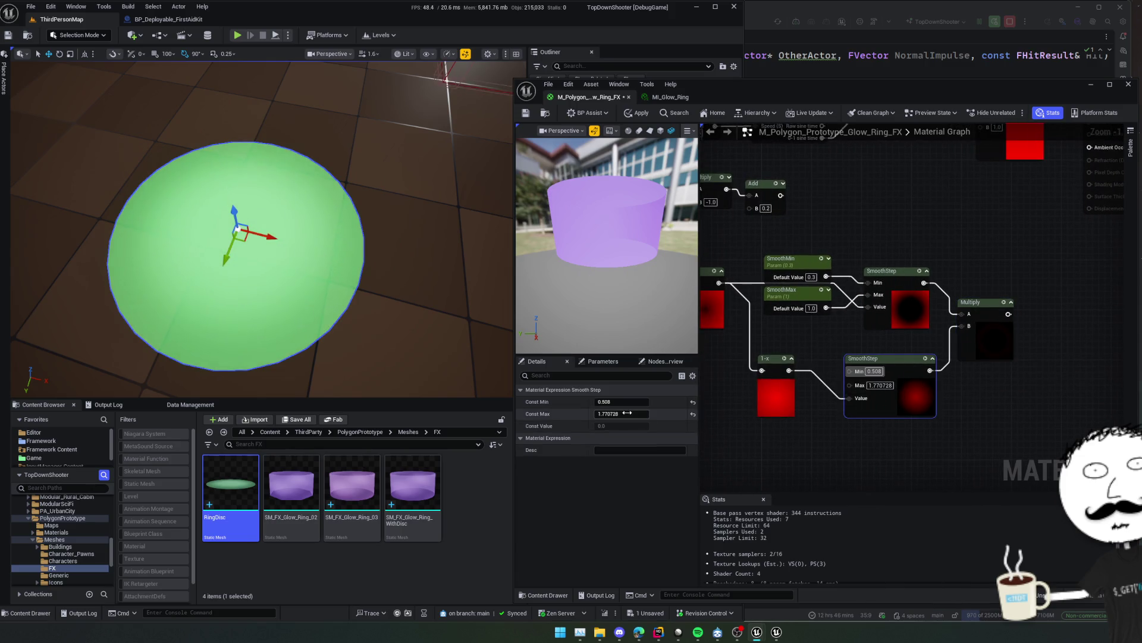
pyautogui.moveTo(628, 413); pyautogui.dragTo(634, 414)
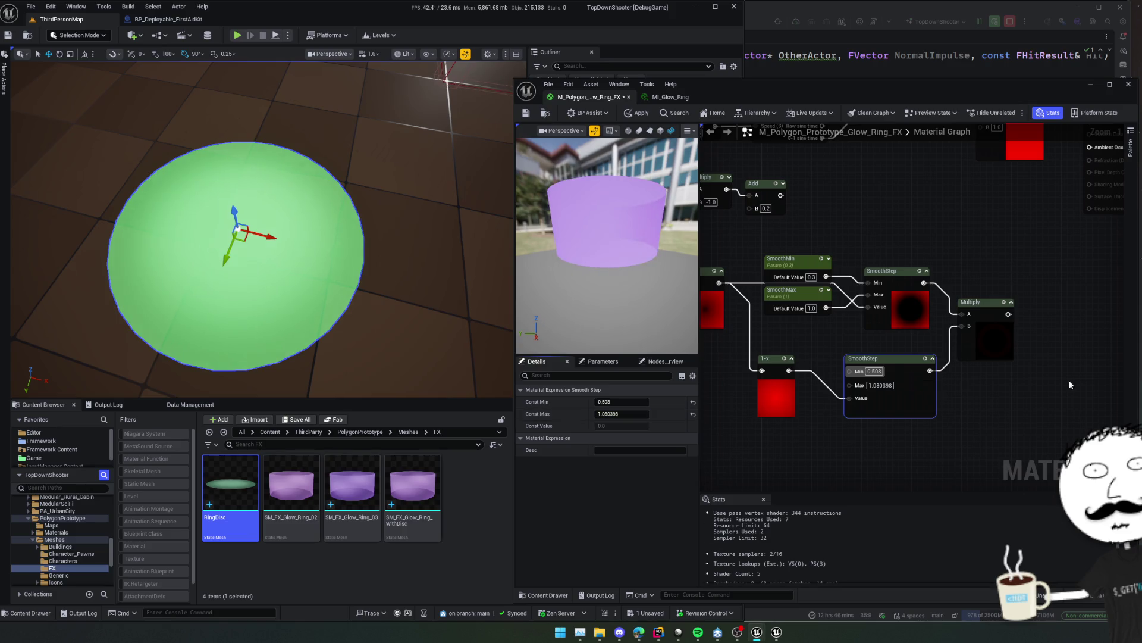
pyautogui.moveTo(927, 324); pyautogui.dragTo(974, 318)
# Try a Clamp and then a Normalize node after Multiply, deleting each.
pyautogui.write('clamp')
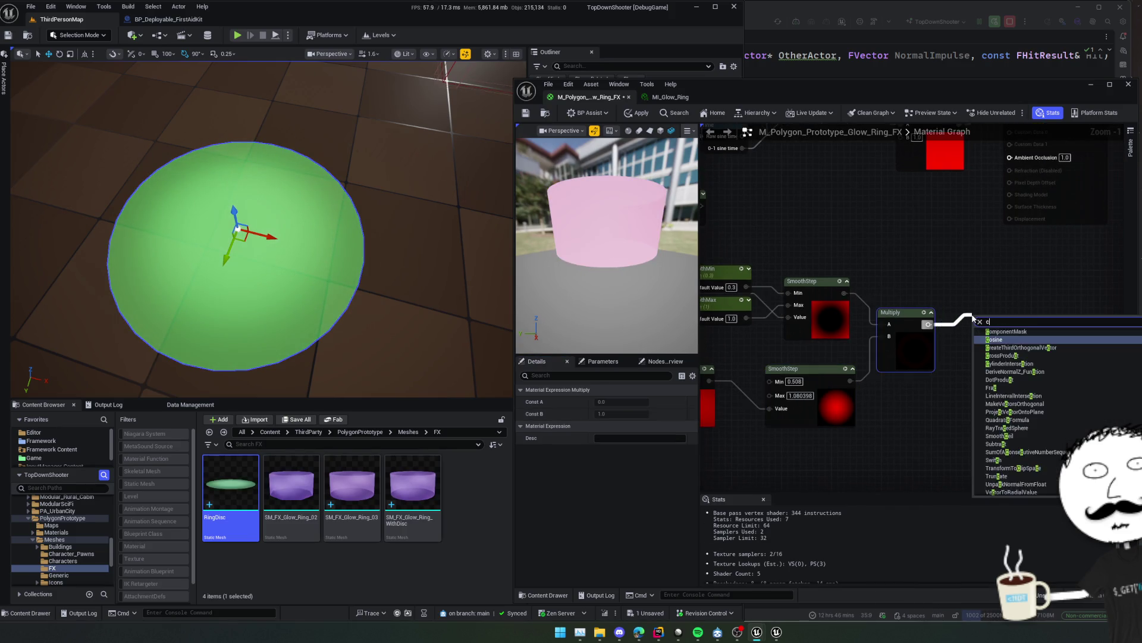
pyautogui.press('Return')
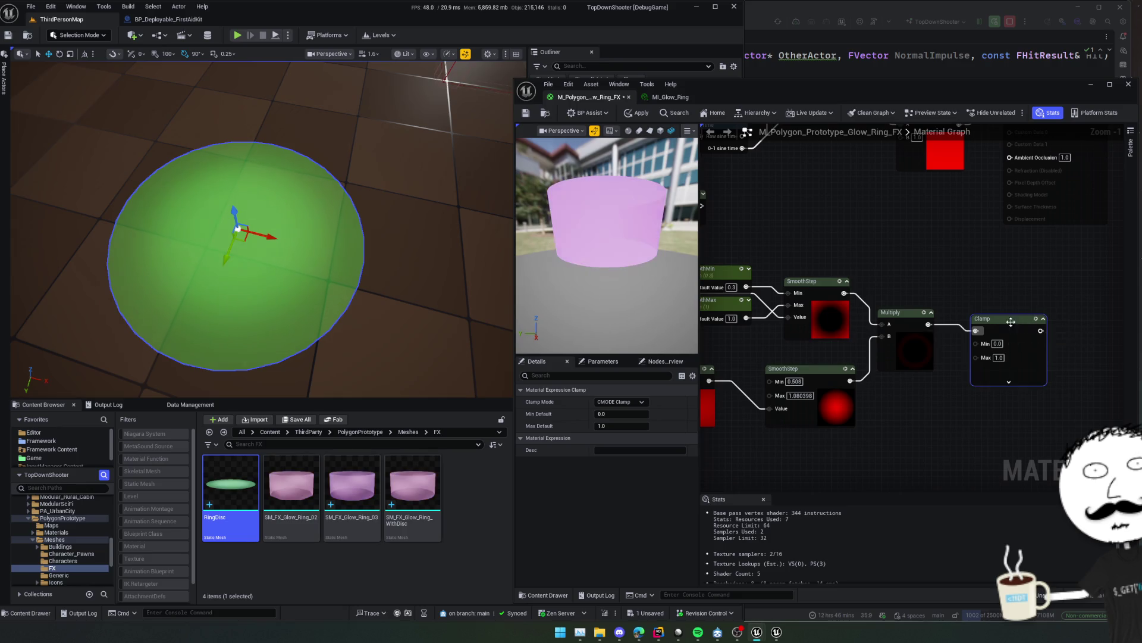
pyautogui.moveTo(1004, 319); pyautogui.dragTo(943, 325)
pyautogui.press('Delete')
pyautogui.write('normalize')
pyautogui.press('Return')
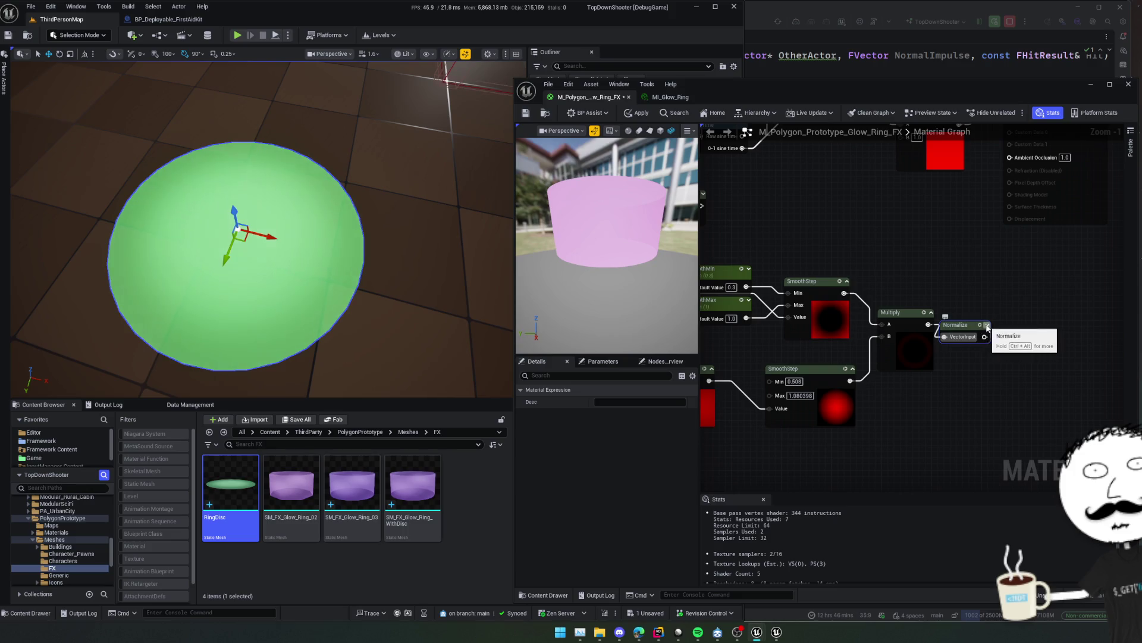
pyautogui.moveTo(1002, 326); pyautogui.dragTo(1025, 327)
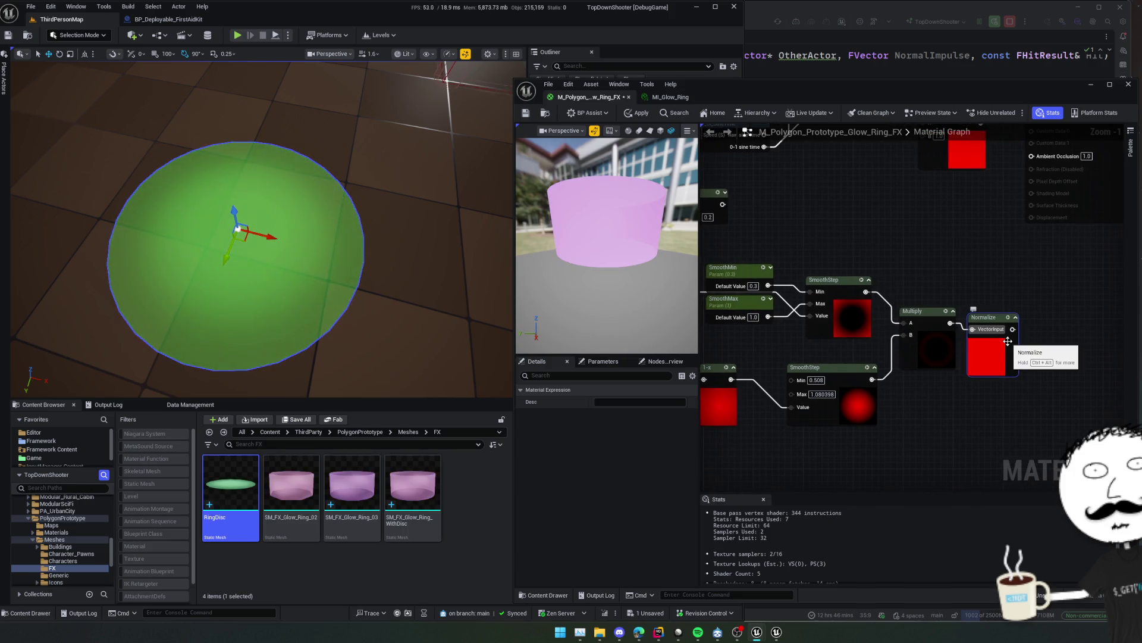
pyautogui.press('Delete')
# Add a SmoothStep after Multiply with Min -0.2 and Max 0.628342, then delete it.
pyautogui.moveTo(950, 323)
pyautogui.mouseDown()
pyautogui.moveTo(1008, 321)
pyautogui.moveTo(979, 344)
pyautogui.mouseUp()
pyautogui.write('smo')
pyautogui.press('Return')
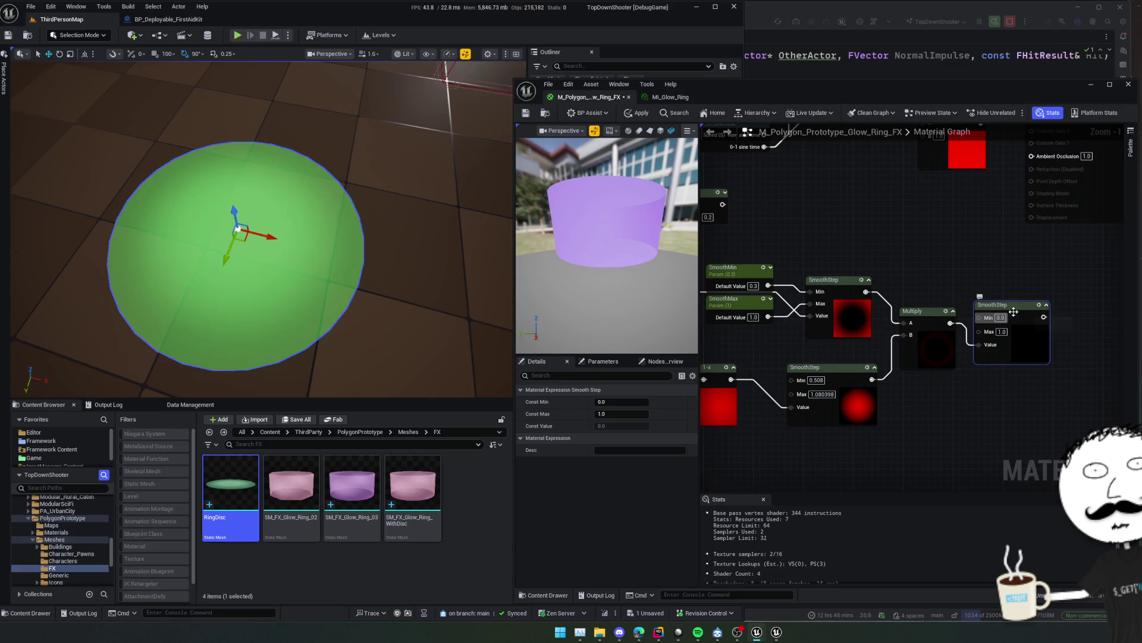
pyautogui.moveTo(629, 405); pyautogui.dragTo(623, 402)
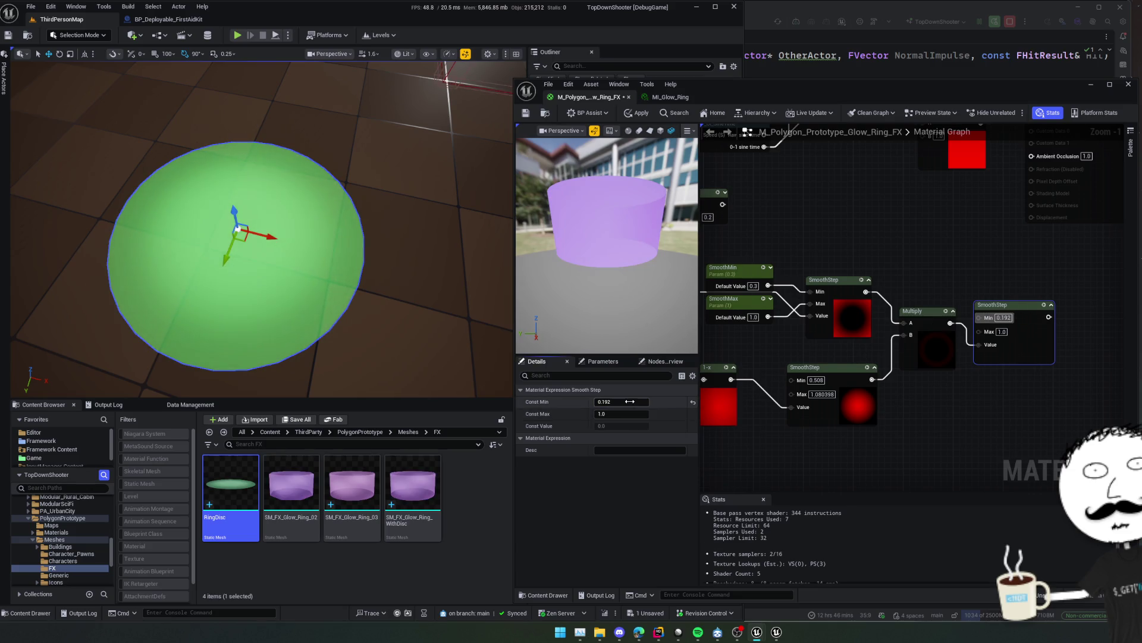
pyautogui.click(622, 401)
pyautogui.write('-0.2')
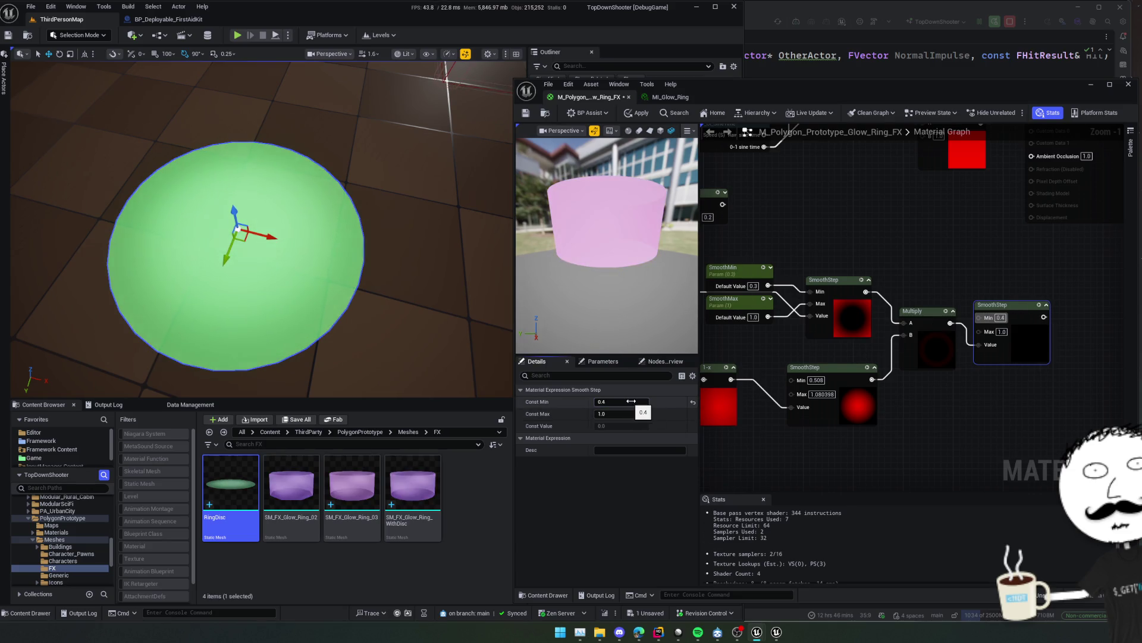
pyautogui.press('Return')
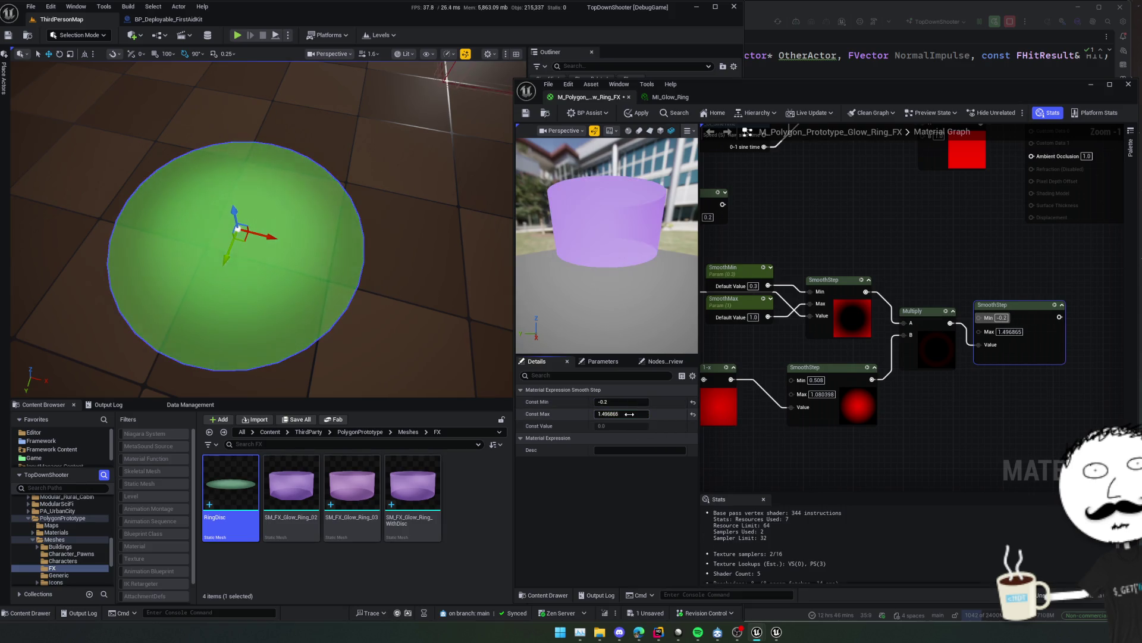
pyautogui.moveTo(629, 413); pyautogui.dragTo(635, 416)
pyautogui.press('Delete')
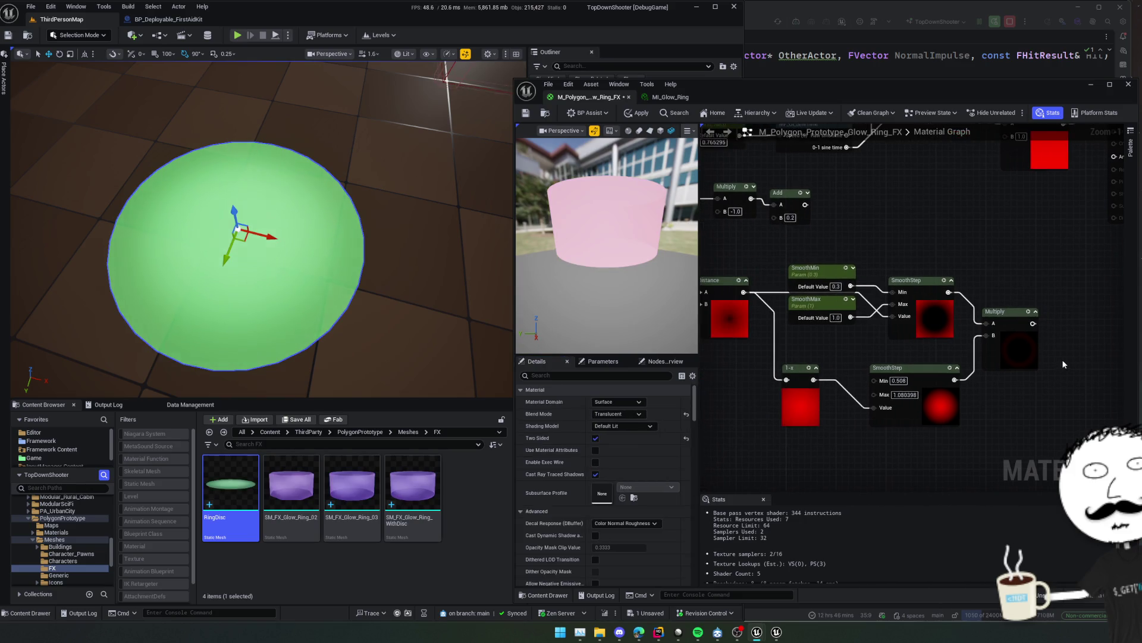
# Set the lower SmoothStep's range to Min 0.292 and Max 0.772187.
pyautogui.scroll(1, 1016, 338)
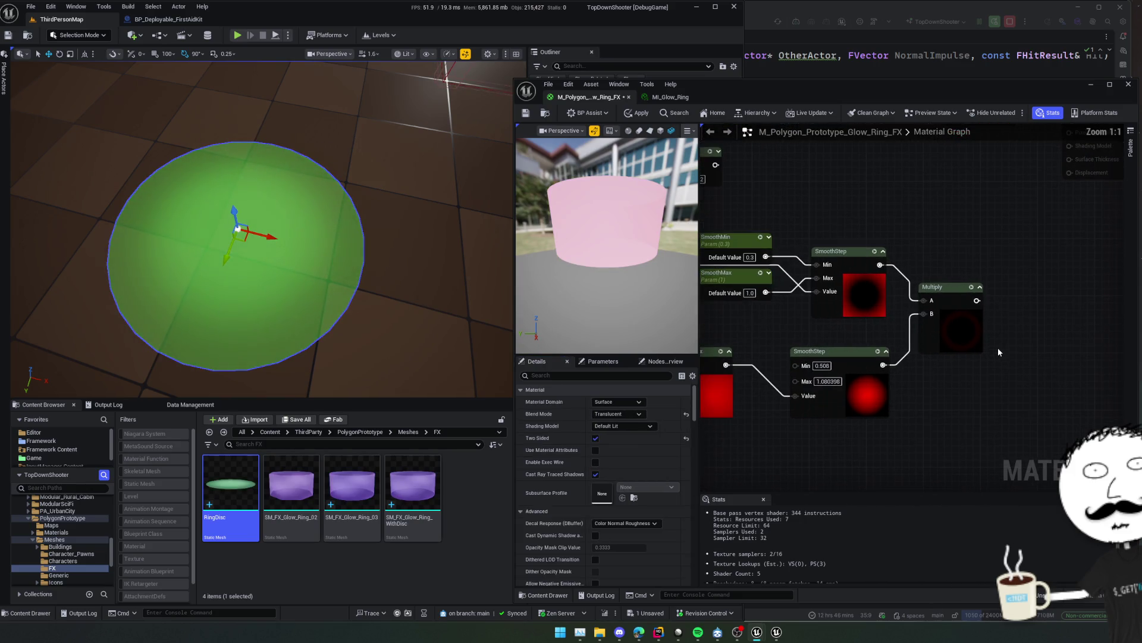
pyautogui.moveTo(927, 393); pyautogui.dragTo(992, 388)
pyautogui.click(930, 344)
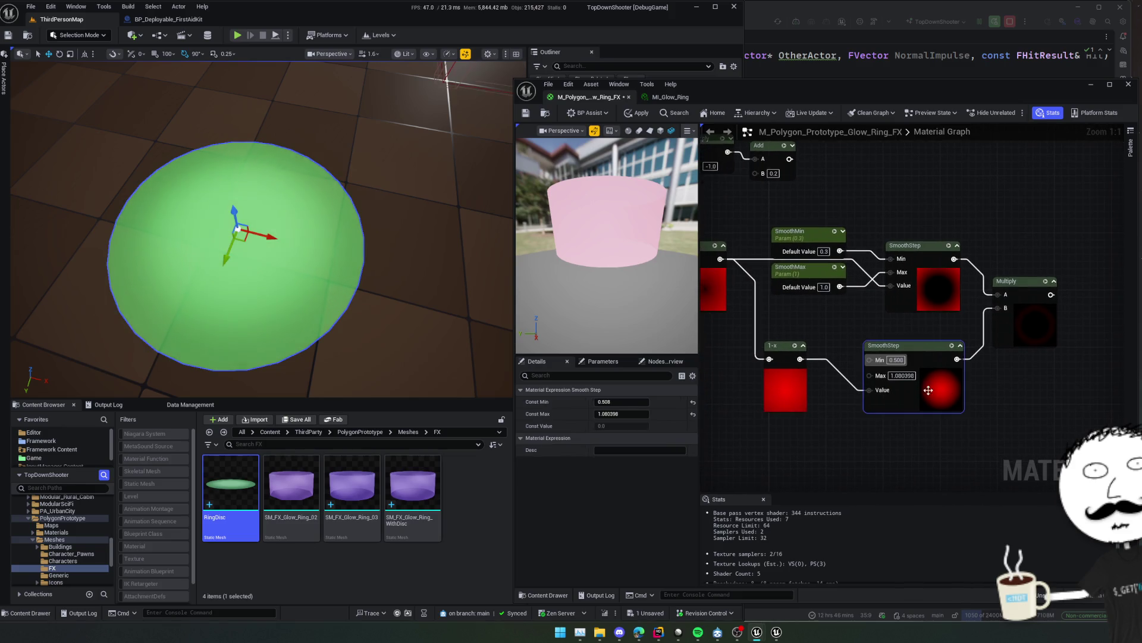
pyautogui.moveTo(632, 403); pyautogui.dragTo(629, 416)
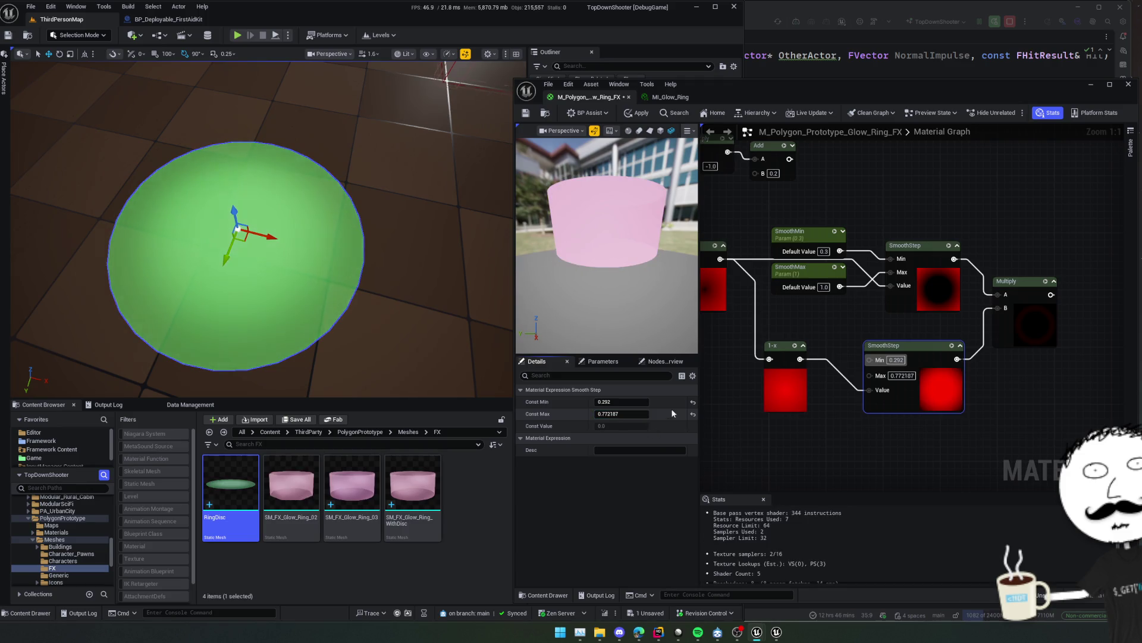
# Select the Multiply node and pull a new link from its output.
pyautogui.moveTo(1032, 372)
pyautogui.mouseDown()
pyautogui.moveTo(965, 377)
pyautogui.moveTo(963, 356)
pyautogui.moveTo(988, 387)
pyautogui.moveTo(917, 453)
pyautogui.moveTo(842, 496)
pyautogui.moveTo(930, 373)
pyautogui.mouseUp()
pyautogui.click(989, 343)
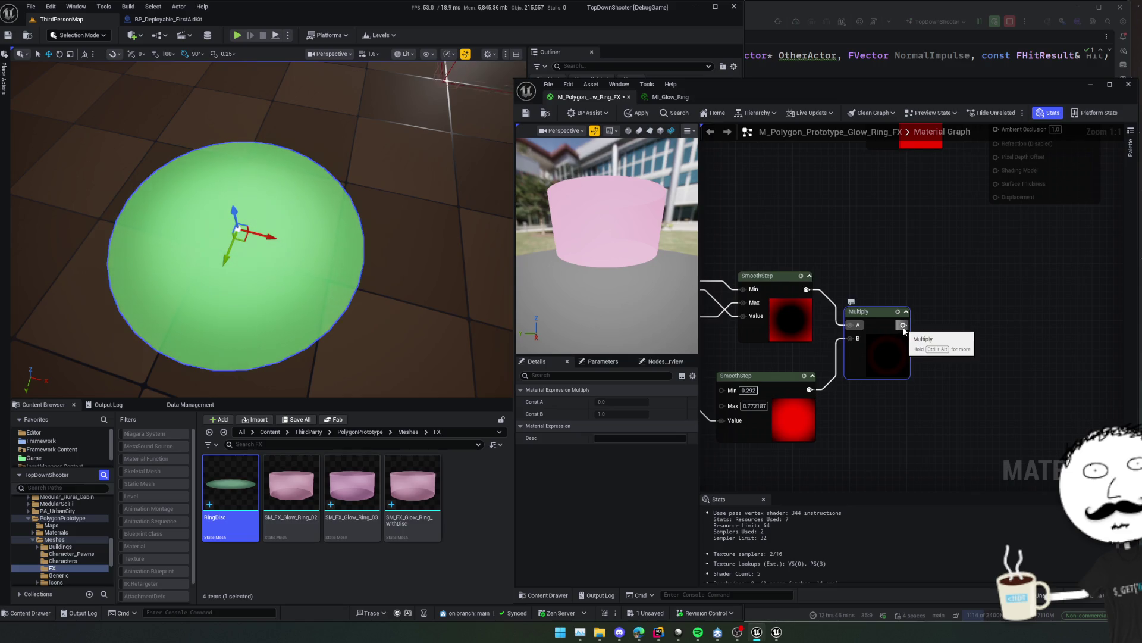
pyautogui.moveTo(949, 319); pyautogui.dragTo(950, 321)
# Add a second Multiply node after the first Multiply.
pyautogui.write('multiply')
pyautogui.press('Return')
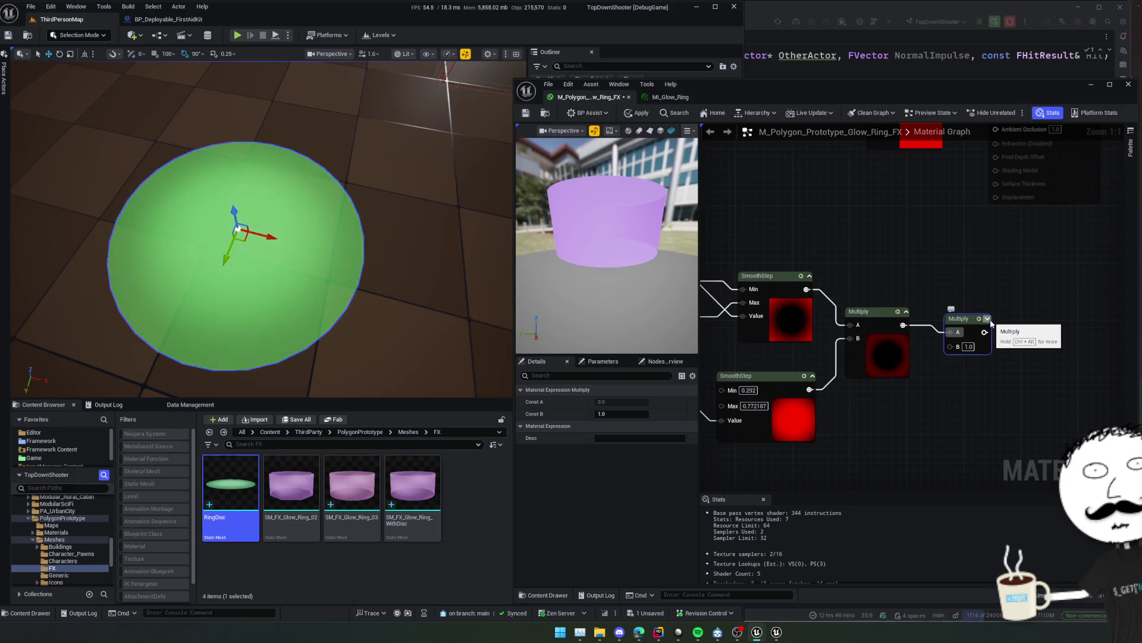
pyautogui.moveTo(831, 410); pyautogui.dragTo(869, 407)
# Retune the lower SmoothStep to Min 0.524 and Max 1.188073.
pyautogui.click(845, 411)
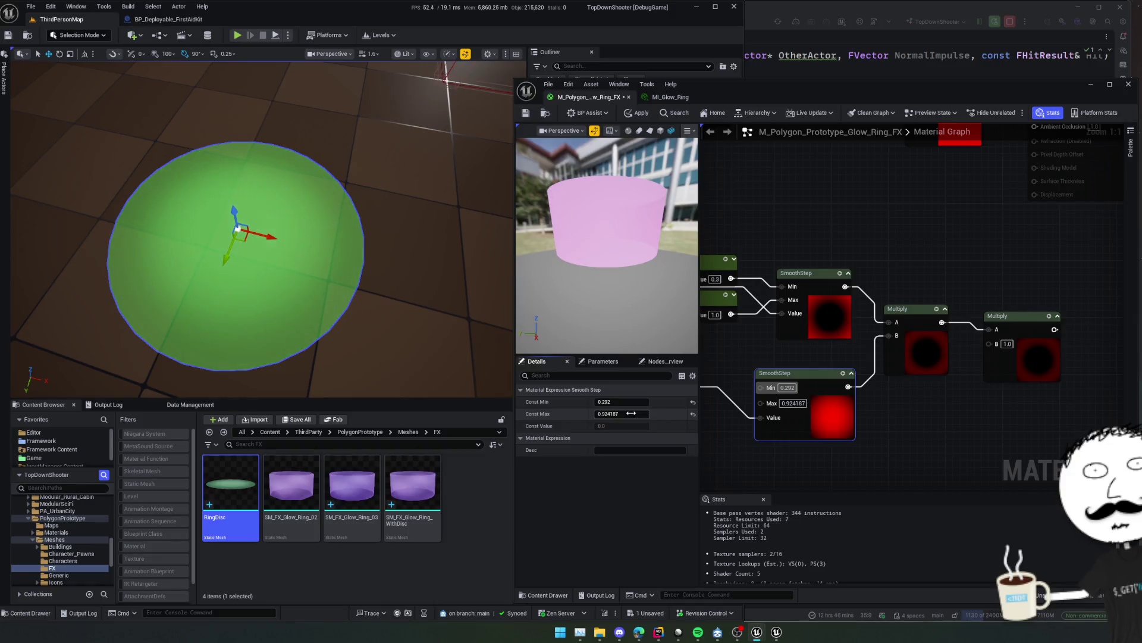
pyautogui.moveTo(602, 413); pyautogui.dragTo(641, 402)
pyautogui.moveTo(959, 400)
pyautogui.mouseDown()
pyautogui.moveTo(888, 408)
pyautogui.moveTo(930, 408)
pyautogui.mouseUp()
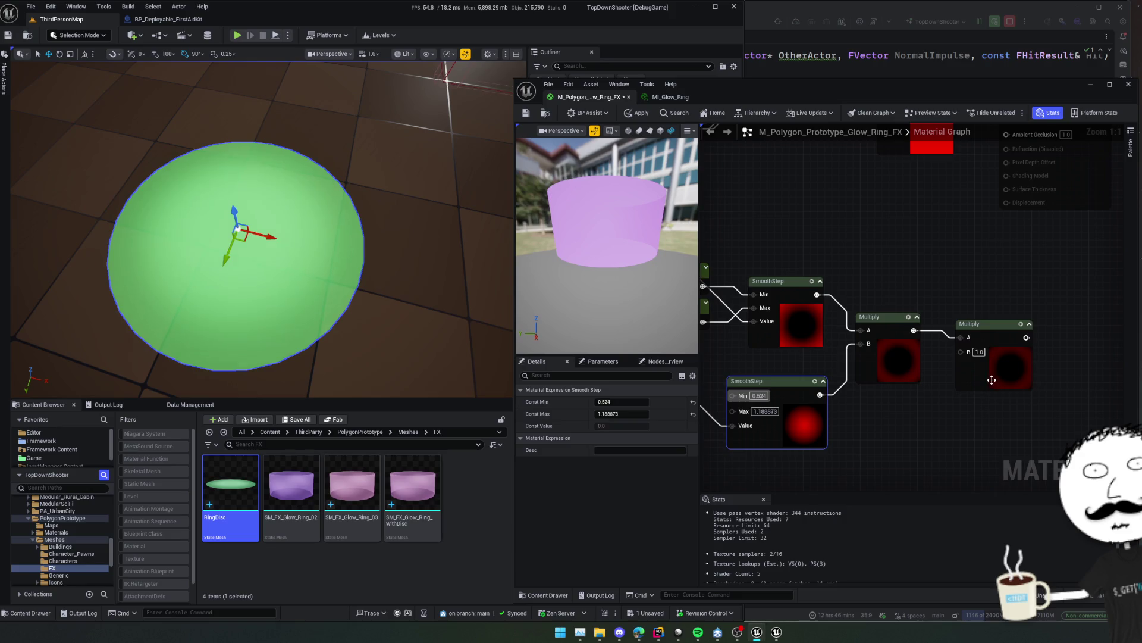
# Set the new Multiply's B to 100, wire it into the Min node's B, and apply.
pyautogui.click(997, 355)
pyautogui.moveTo(626, 412)
pyautogui.mouseDown()
pyautogui.moveTo(682, 417)
pyautogui.moveTo(605, 415)
pyautogui.mouseUp()
pyautogui.moveTo(891, 397); pyautogui.dragTo(813, 470)
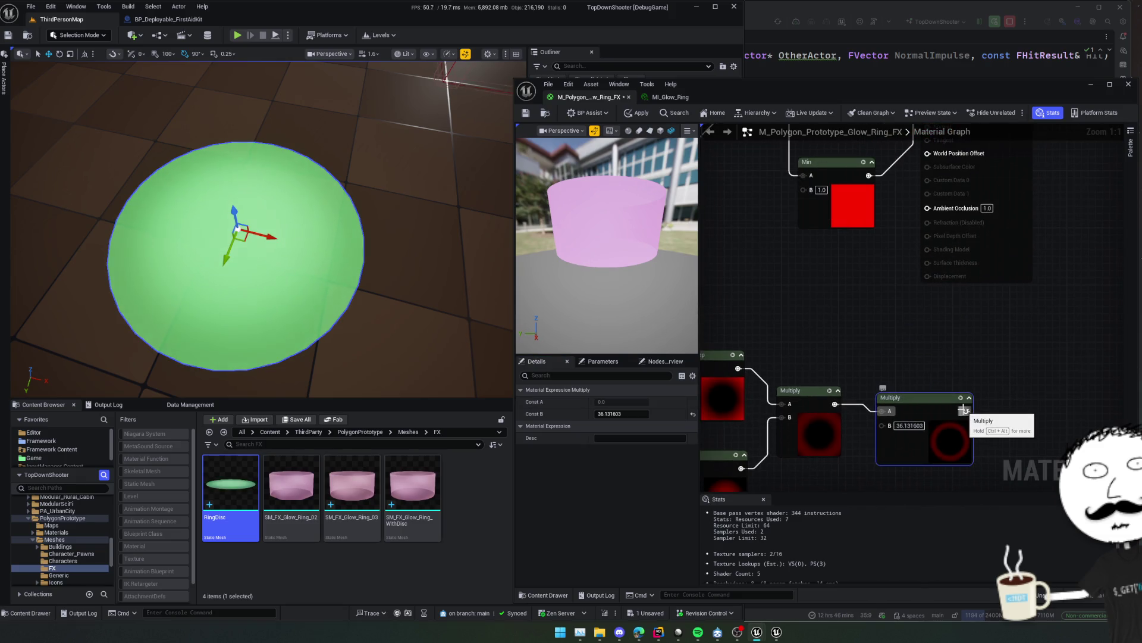
pyautogui.moveTo(809, 191); pyautogui.dragTo(807, 191)
pyautogui.moveTo(828, 273)
pyautogui.mouseDown()
pyautogui.moveTo(931, 258)
pyautogui.moveTo(922, 340)
pyautogui.moveTo(906, 305)
pyautogui.mouseUp()
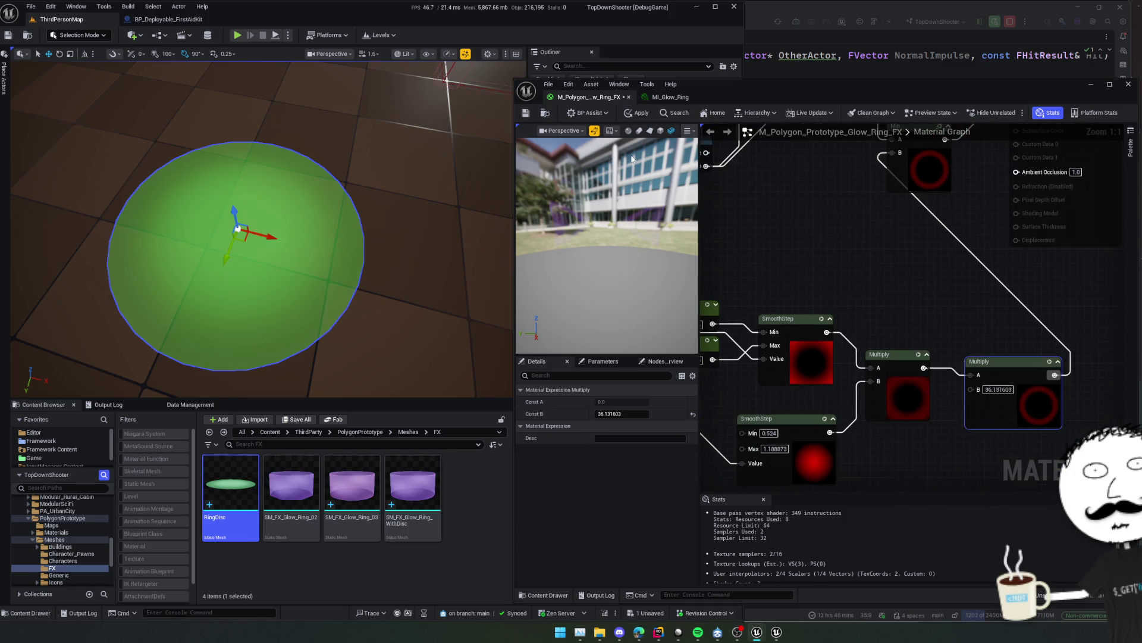
pyautogui.click(635, 113)
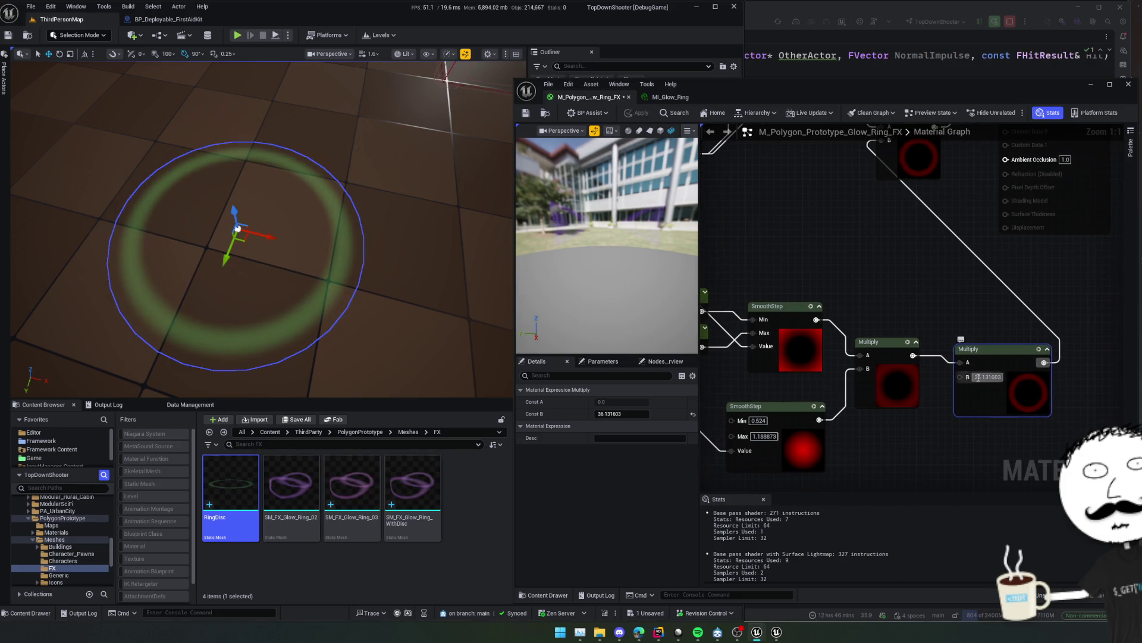
pyautogui.press('Return')
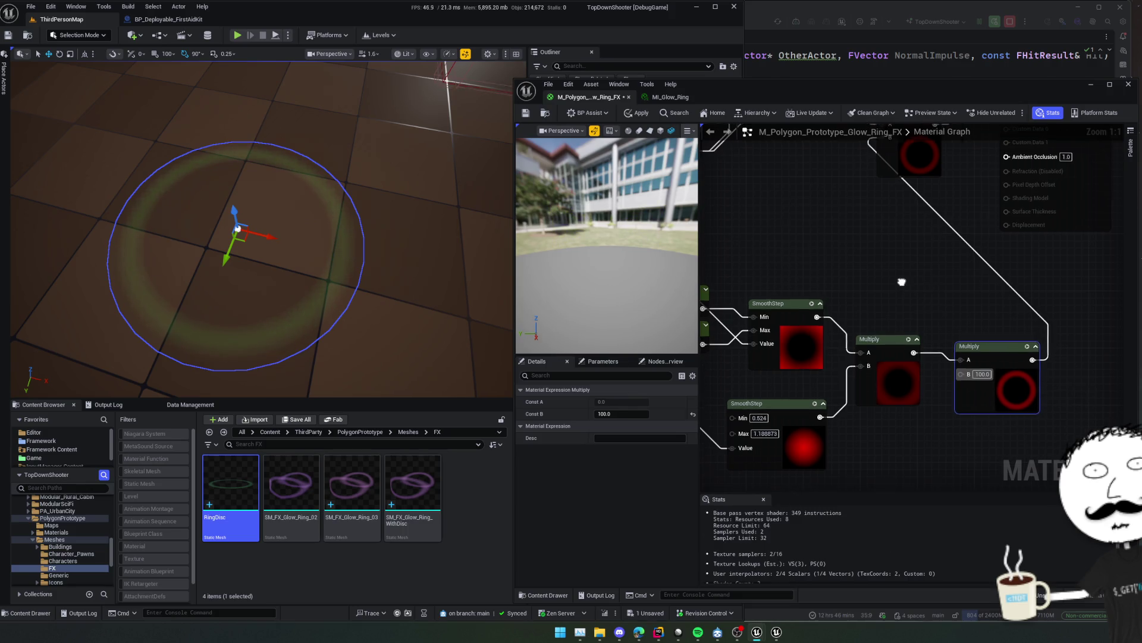
pyautogui.moveTo(815, 214); pyautogui.dragTo(843, 180)
pyautogui.click(640, 117)
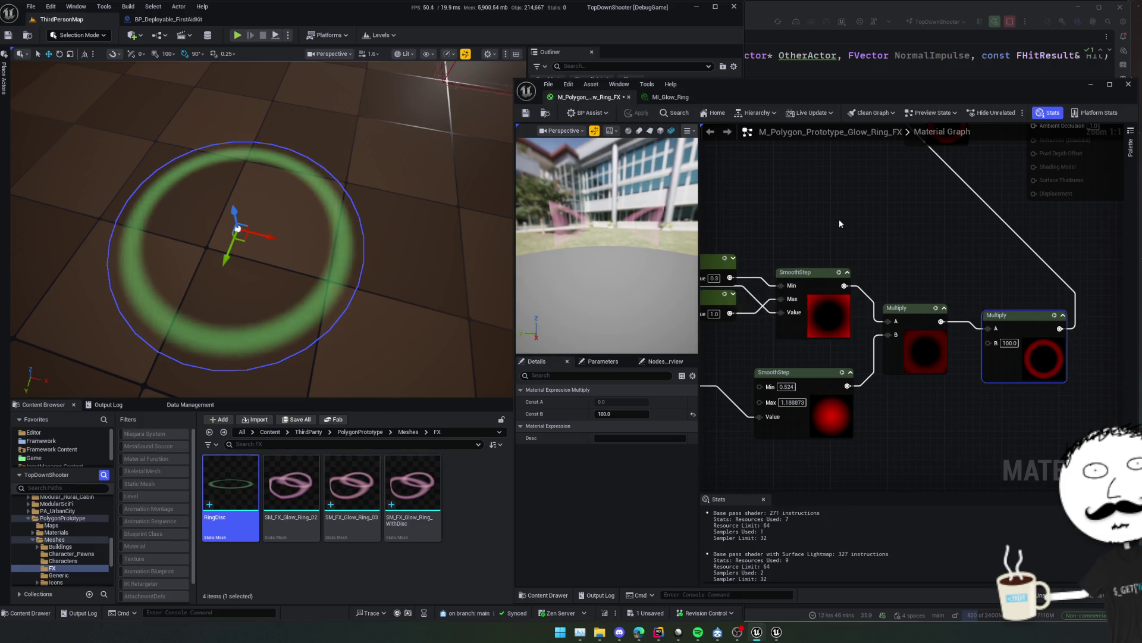
# Lower the outer SmoothStep's Const Min to 0.46, keeping Max at 1.188073.
pyautogui.moveTo(351, 308); pyautogui.dragTo(298, 262)
pyautogui.moveTo(971, 450); pyautogui.dragTo(1017, 434)
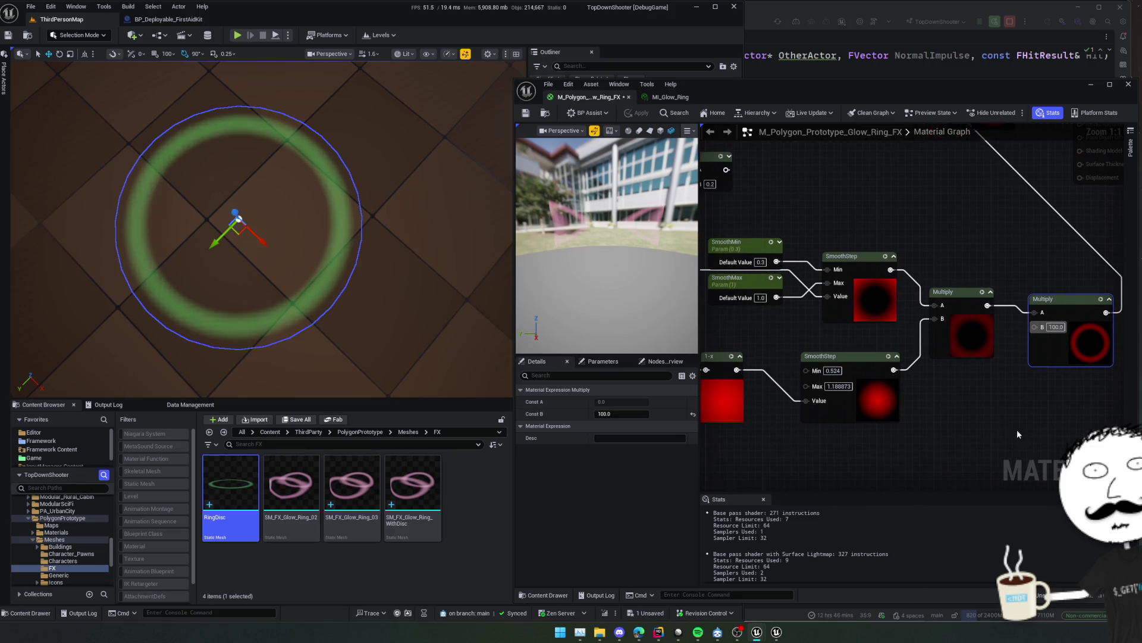
pyautogui.click(872, 402)
pyautogui.moveTo(640, 402); pyautogui.dragTo(634, 402)
pyautogui.moveTo(729, 417)
pyautogui.mouseDown()
pyautogui.moveTo(885, 396)
pyautogui.moveTo(820, 410)
pyautogui.mouseUp()
pyautogui.moveTo(904, 391); pyautogui.dragTo(868, 388)
pyautogui.moveTo(859, 302); pyautogui.dragTo(866, 194)
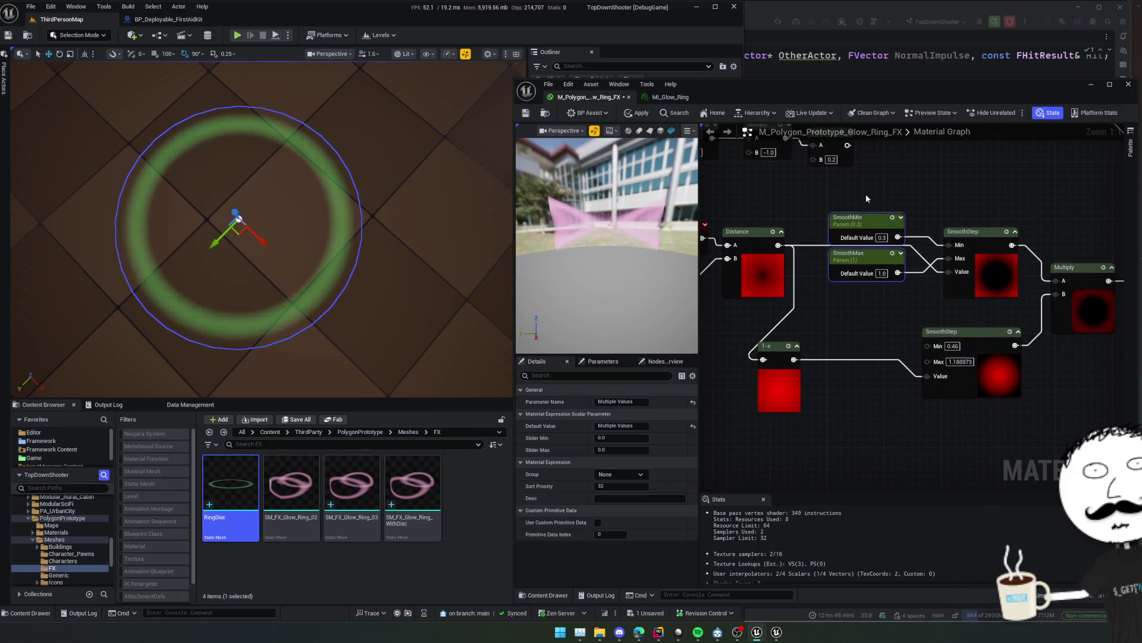
# Duplicate SmoothMin/SmoothMax as OuterSmoothMin/OuterSmoothMax and wire them into the lower SmoothStep's Min and Max.
pyautogui.hotkey('ctrl', 'c')
pyautogui.hotkey('ctrl', 'v')
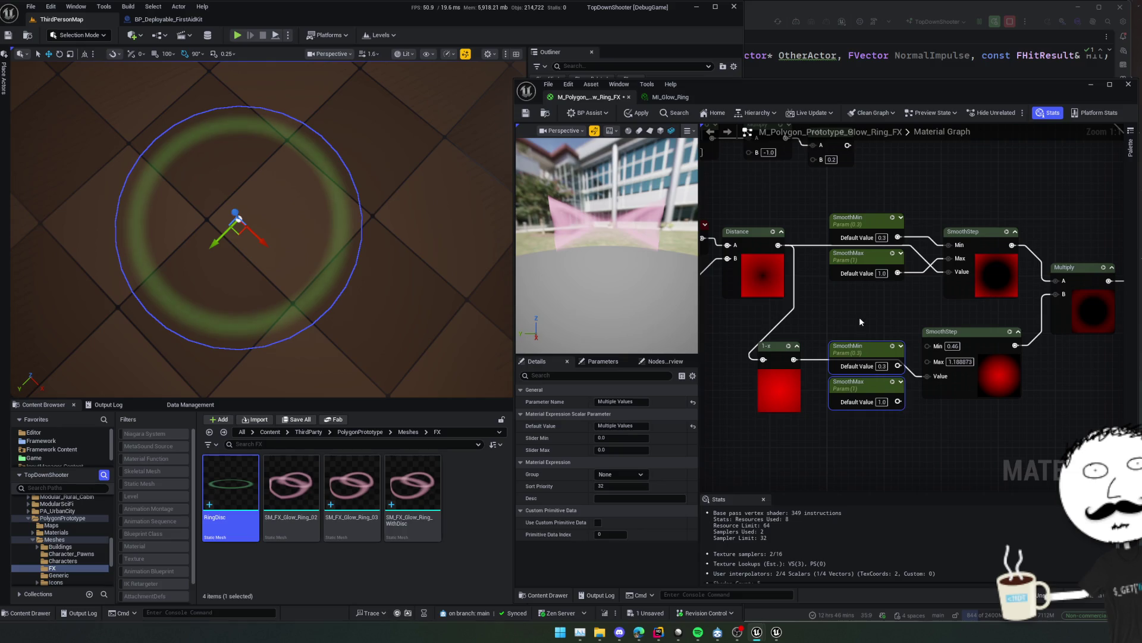
pyautogui.click(857, 365)
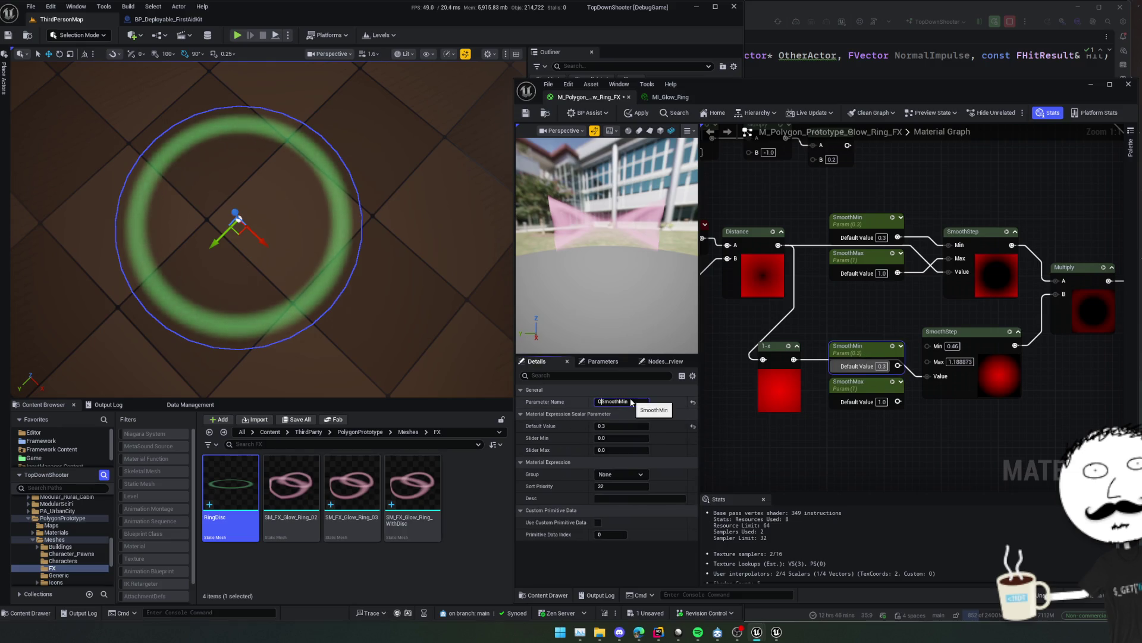
pyautogui.press('Return')
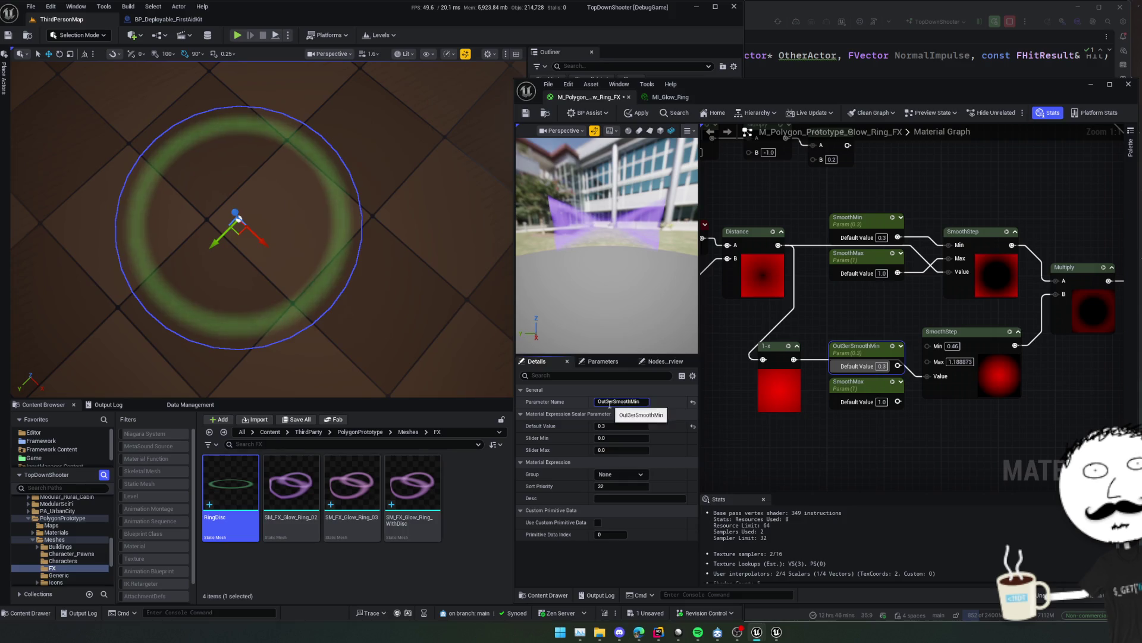
pyautogui.click(860, 396)
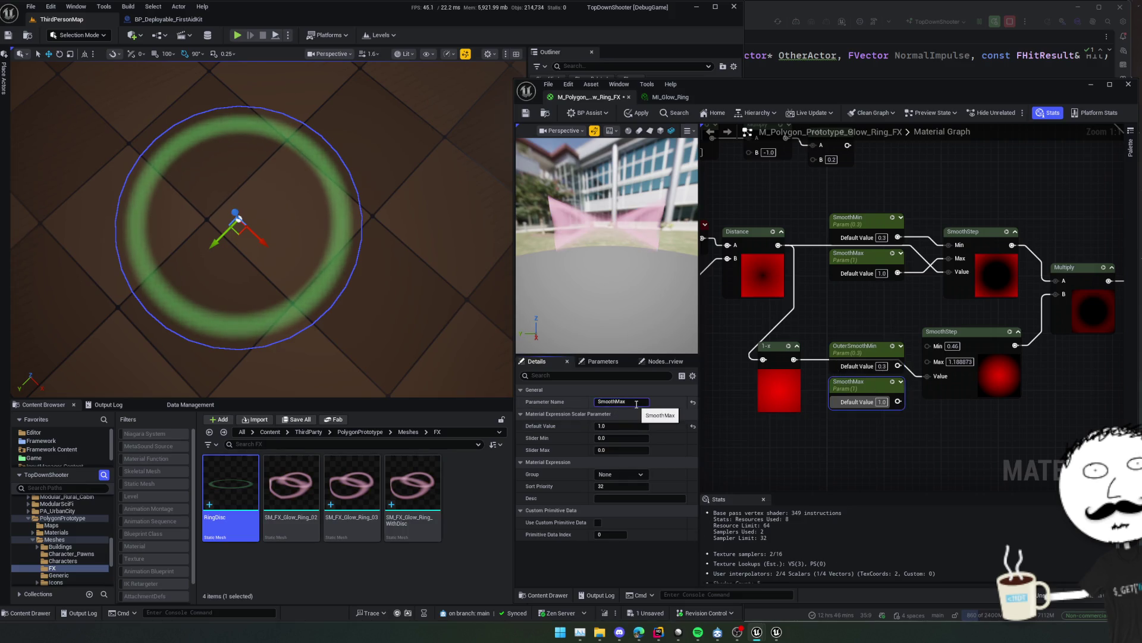
pyautogui.click(900, 326)
pyautogui.moveTo(898, 366); pyautogui.dragTo(928, 345)
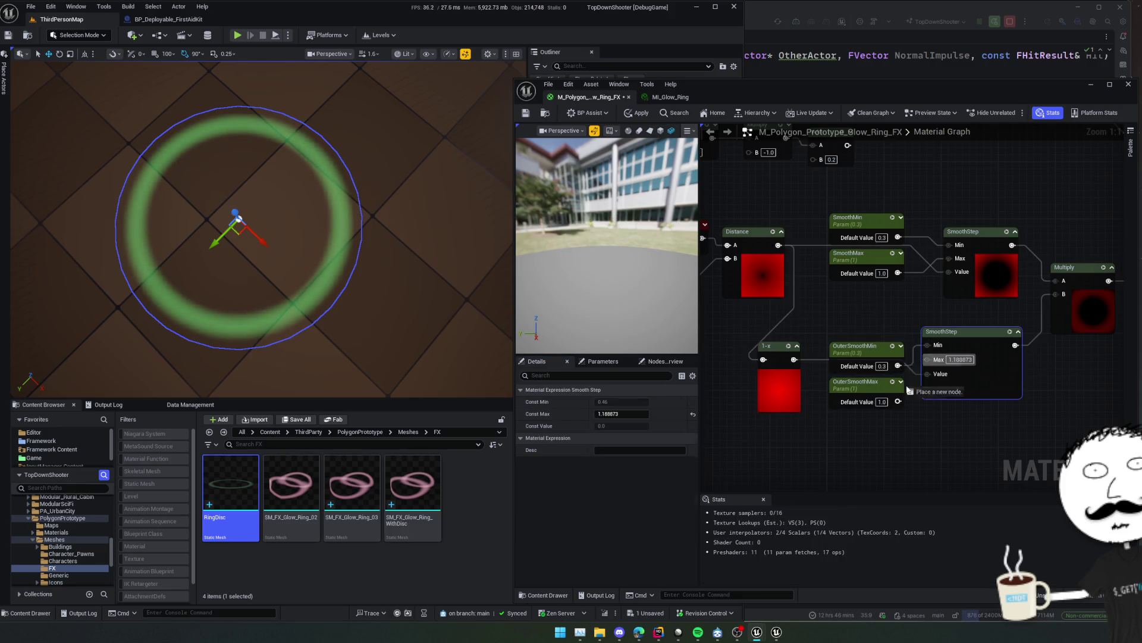
pyautogui.moveTo(902, 403); pyautogui.dragTo(902, 403)
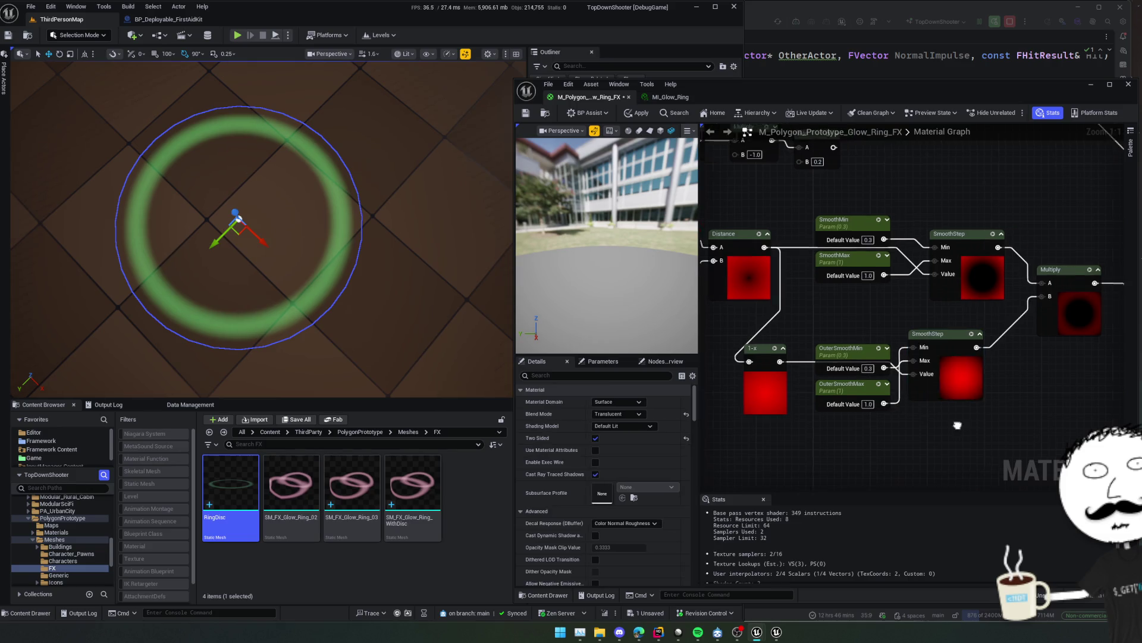
# Apply the material, enable Live Update Realtime Nodes, and save it.
pyautogui.click(640, 113)
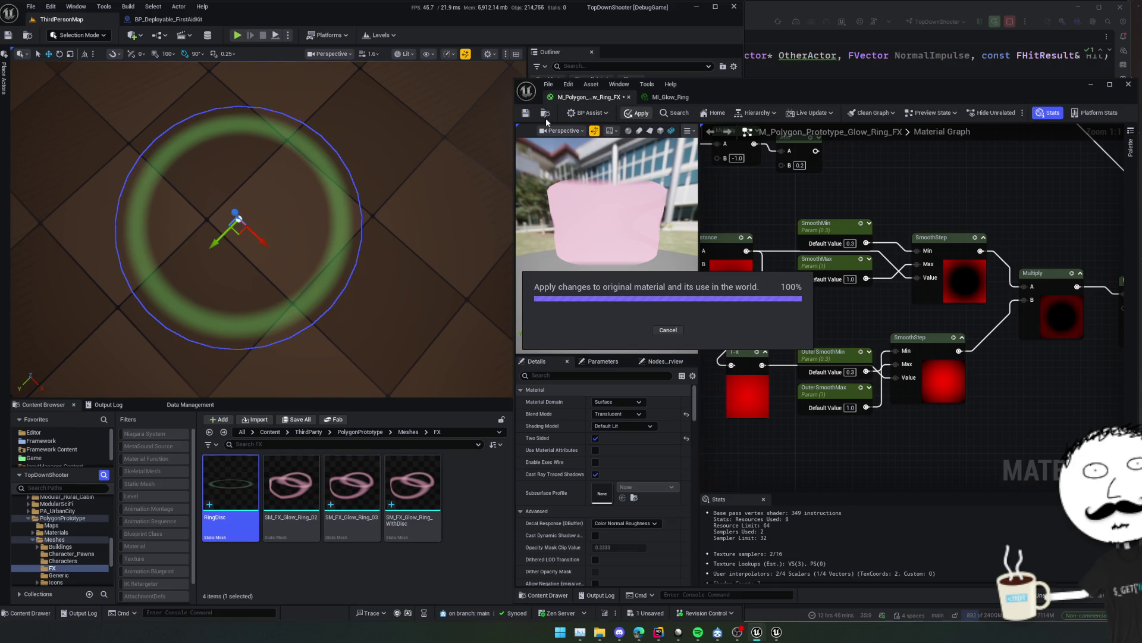
pyautogui.click(832, 113)
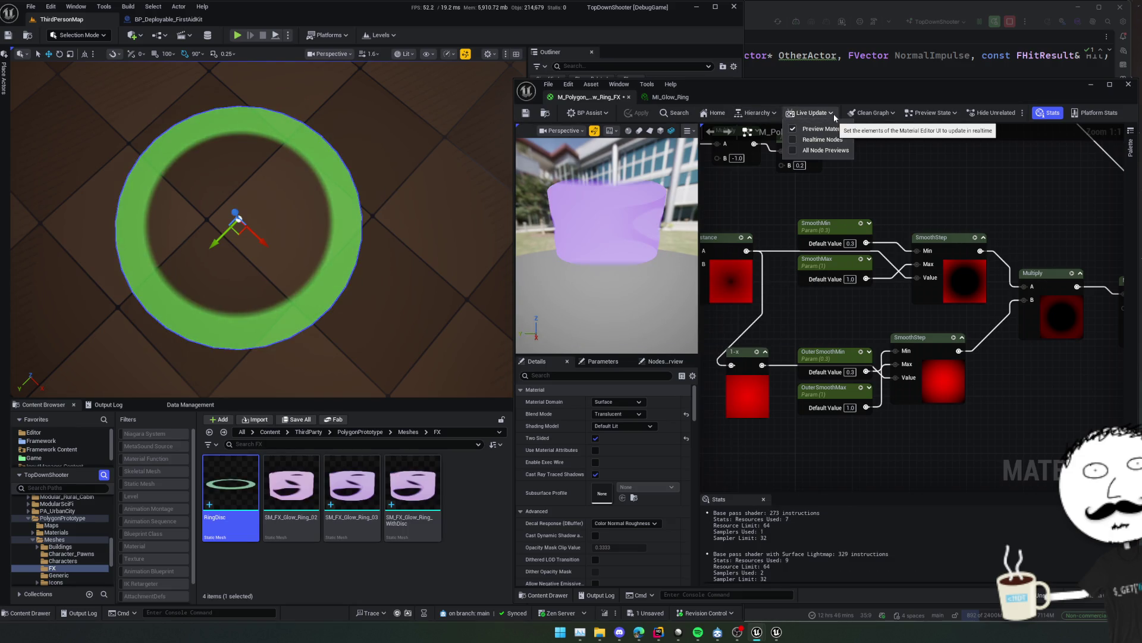
pyautogui.click(792, 139)
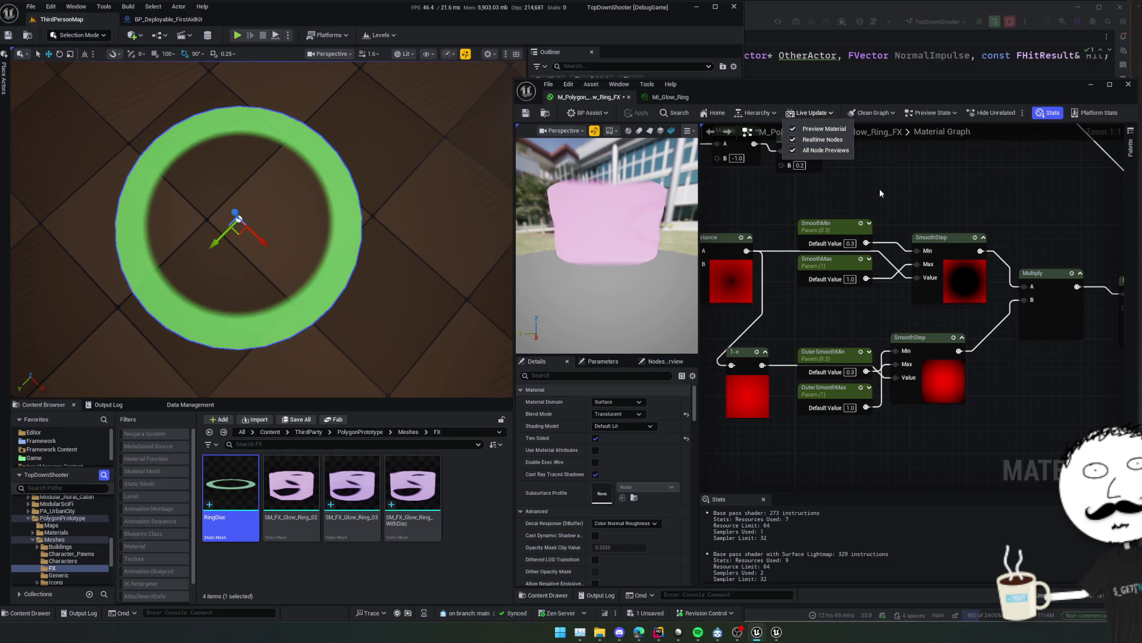
pyautogui.moveTo(880, 188)
pyautogui.mouseDown()
pyautogui.moveTo(857, 176)
pyautogui.moveTo(909, 186)
pyautogui.mouseUp()
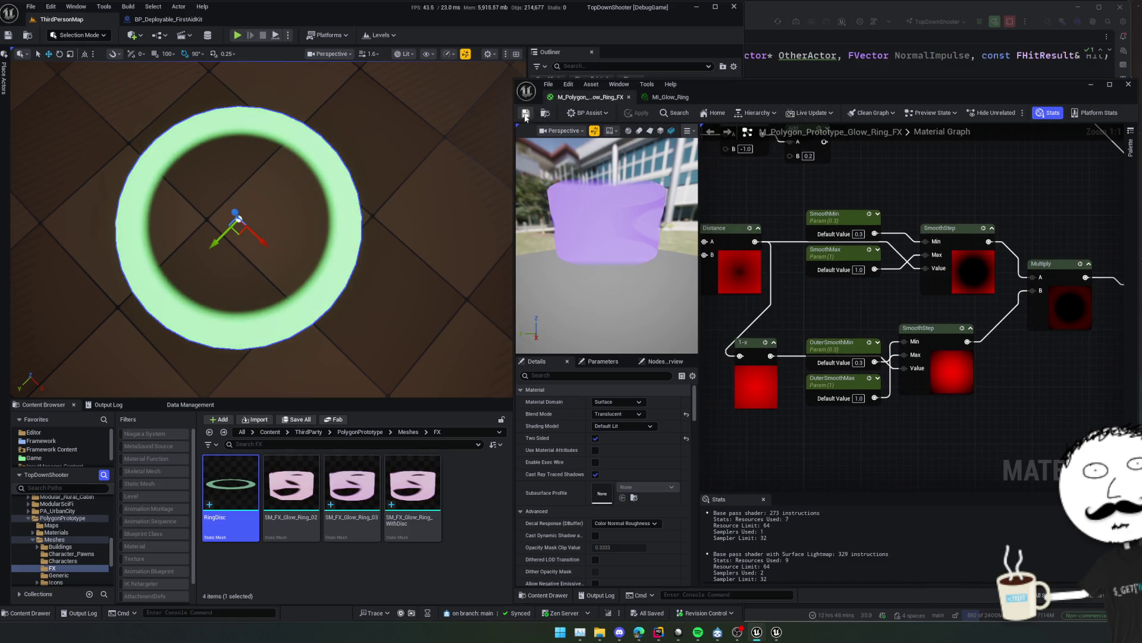
pyautogui.click(526, 113)
pyautogui.click(690, 100)
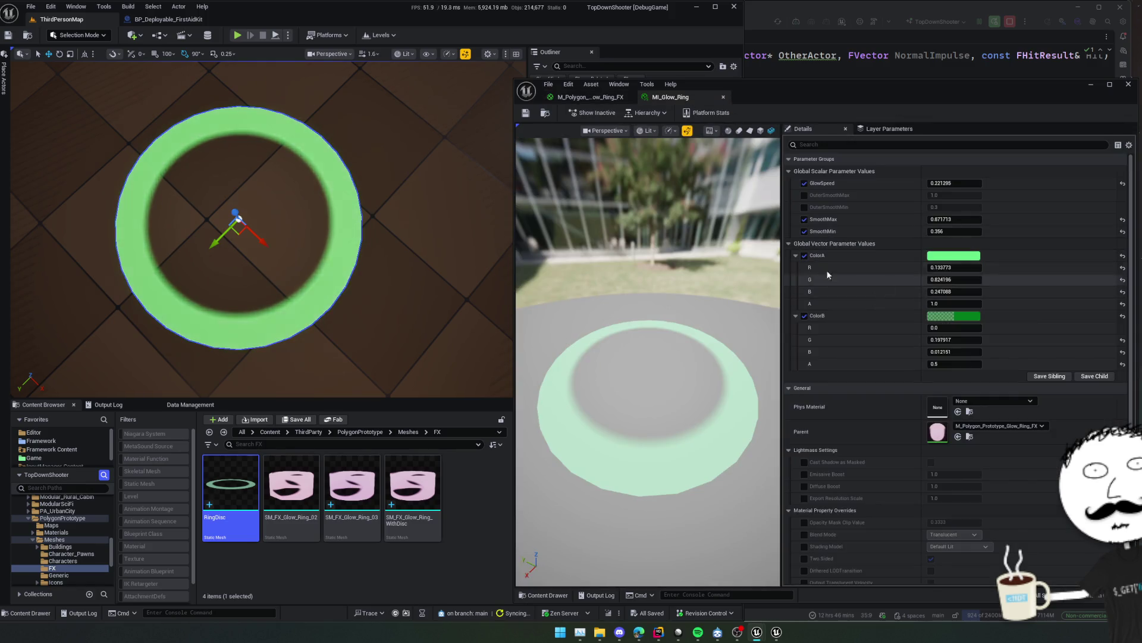
# Tune MI_Glow_Ring to OuterSmoothMin 0.516, OuterSmoothMax 0.919867, SmoothMin 0.26, SmoothMax 2.27541 and save.
pyautogui.click(796, 255)
pyautogui.click(805, 207)
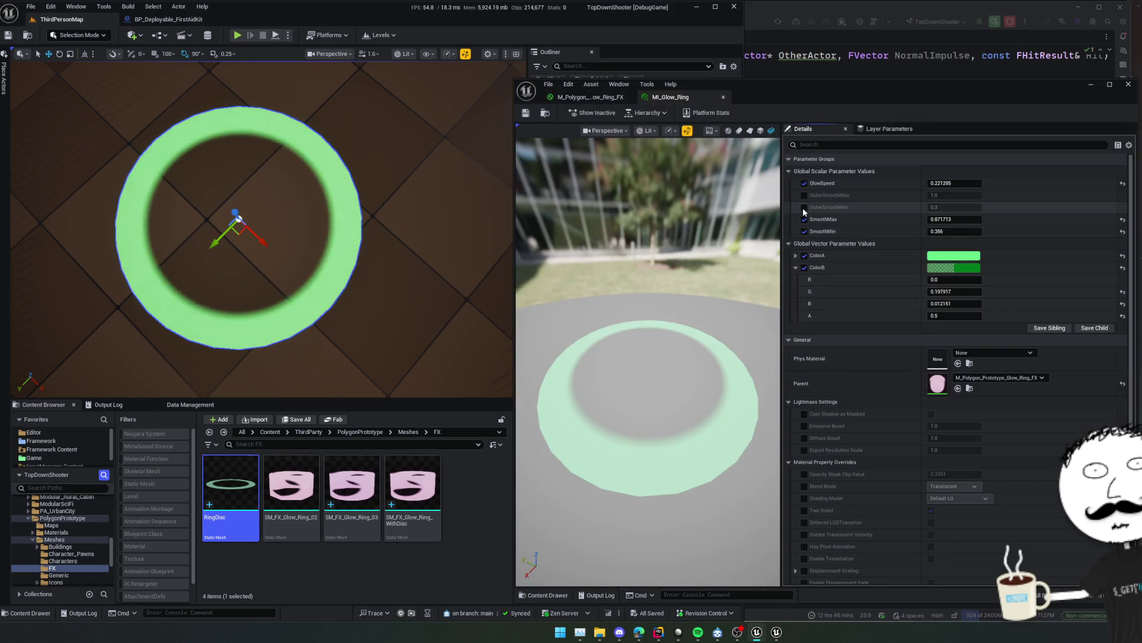
pyautogui.click(805, 195)
pyautogui.moveTo(952, 195)
pyautogui.mouseDown()
pyautogui.moveTo(971, 207)
pyautogui.moveTo(959, 195)
pyautogui.mouseUp()
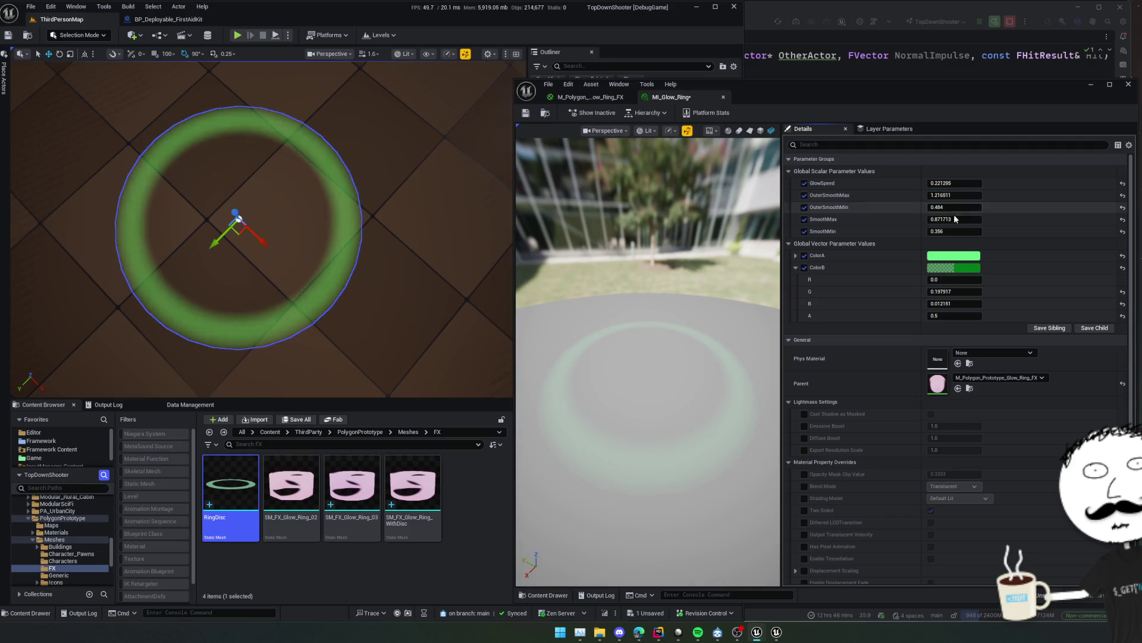
pyautogui.moveTo(954, 234); pyautogui.dragTo(959, 219)
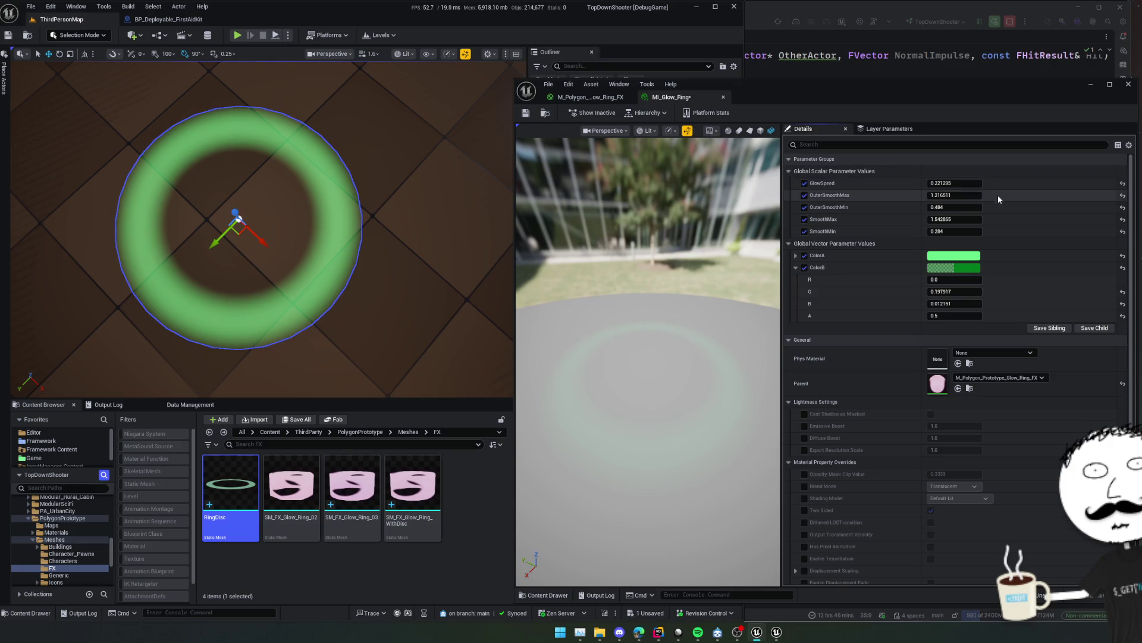
pyautogui.moveTo(965, 219); pyautogui.dragTo(957, 230)
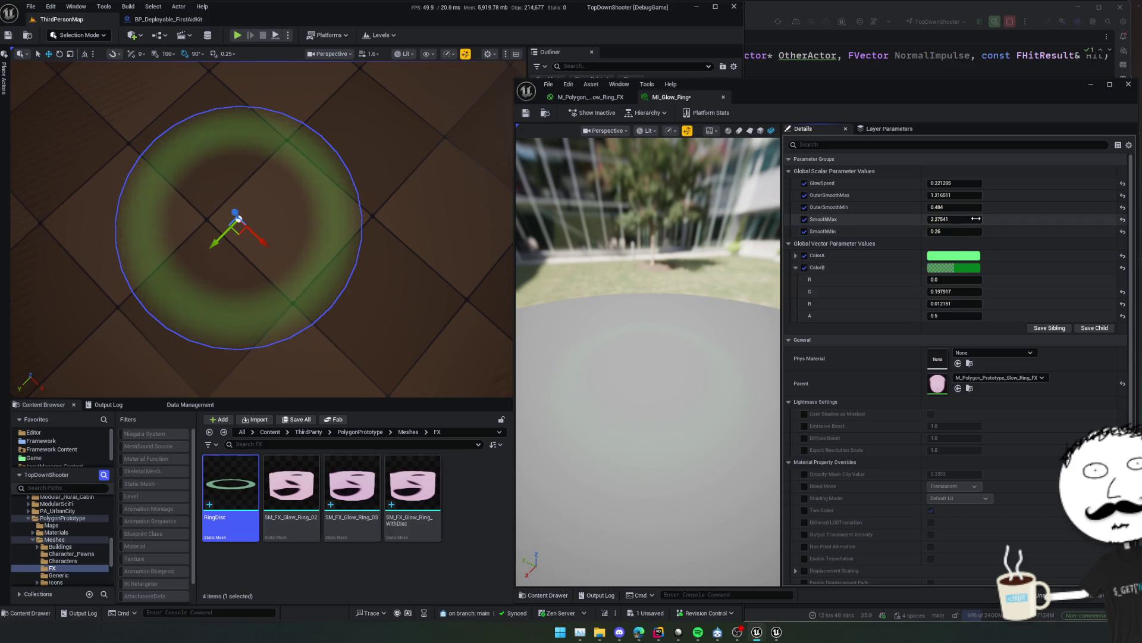
pyautogui.moveTo(955, 207)
pyautogui.mouseDown()
pyautogui.moveTo(969, 197)
pyautogui.moveTo(950, 197)
pyautogui.moveTo(962, 197)
pyautogui.mouseUp()
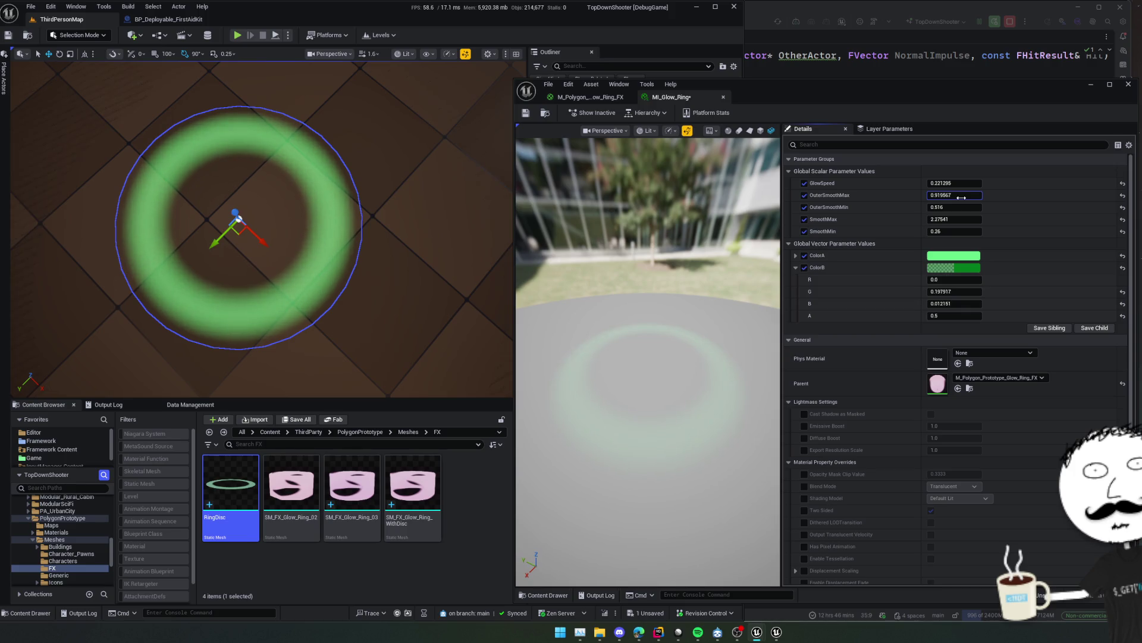
pyautogui.click(526, 113)
pyautogui.moveTo(388, 233)
pyautogui.mouseDown()
pyautogui.moveTo(388, 280)
pyautogui.moveTo(386, 223)
pyautogui.mouseUp()
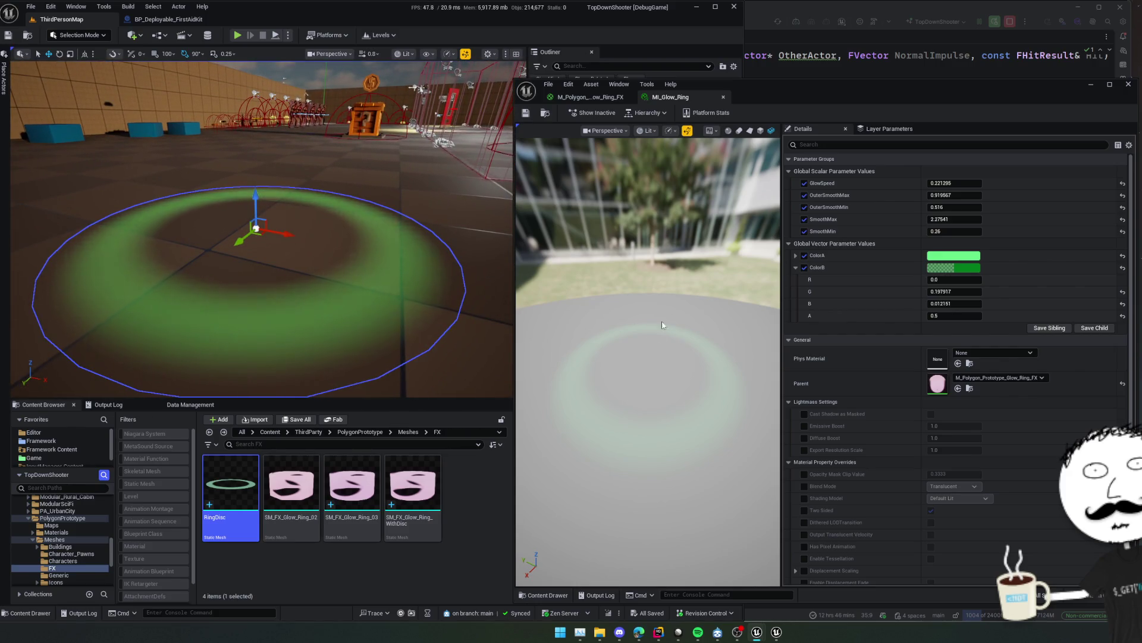
# Add a TextureSample node in free space of the M_Polygon_Prototype_Glow_Ring_FX graph.
pyautogui.click(601, 98)
pyautogui.scroll(-2, 820, 309)
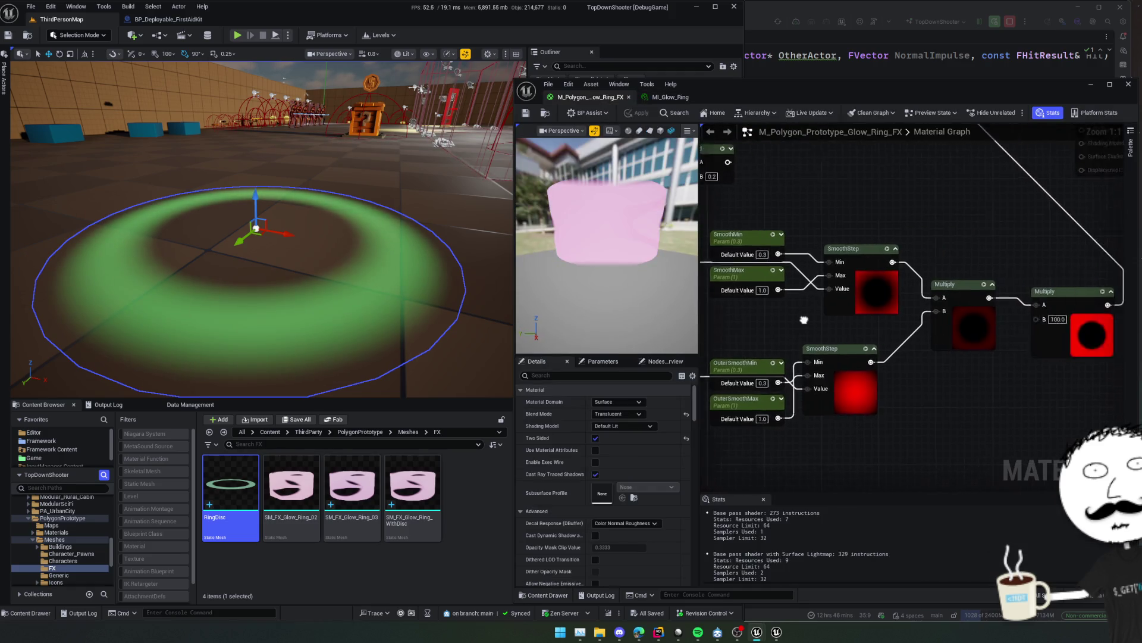
pyautogui.scroll(-2, 820, 308)
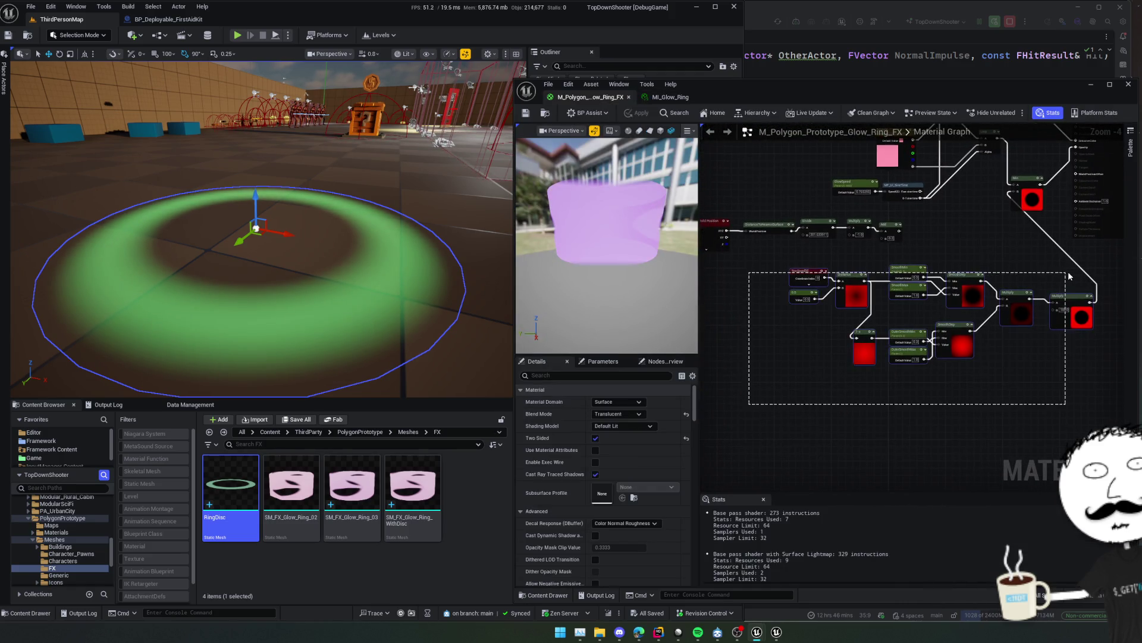
pyautogui.moveTo(1069, 276); pyautogui.dragTo(872, 306)
pyautogui.click(974, 338)
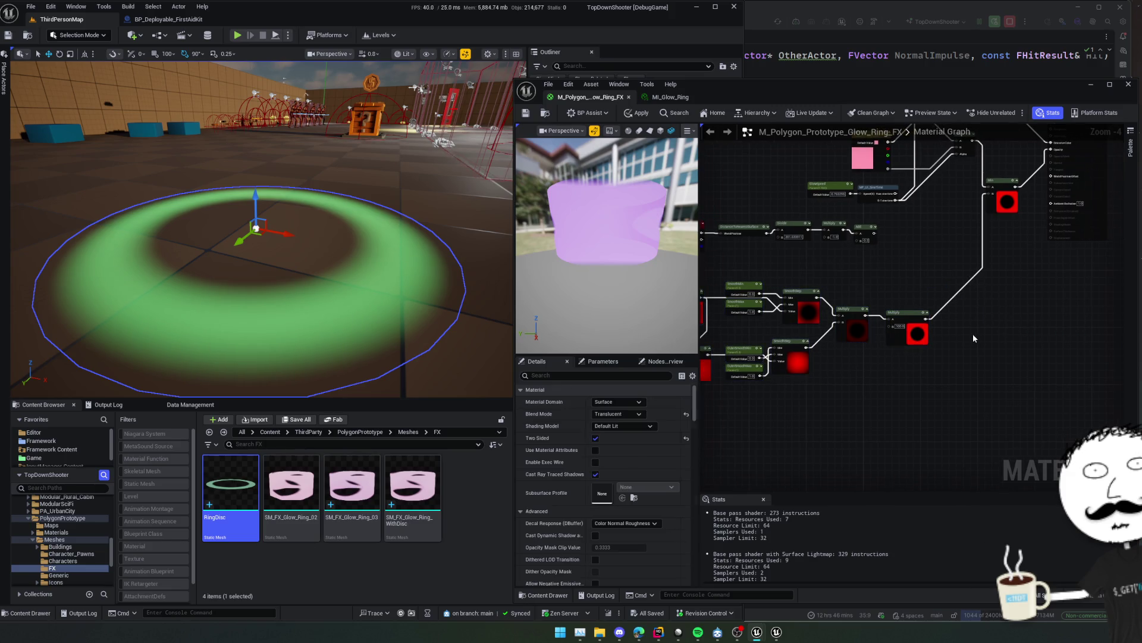
pyautogui.rightClick(971, 332)
pyautogui.write('sample')
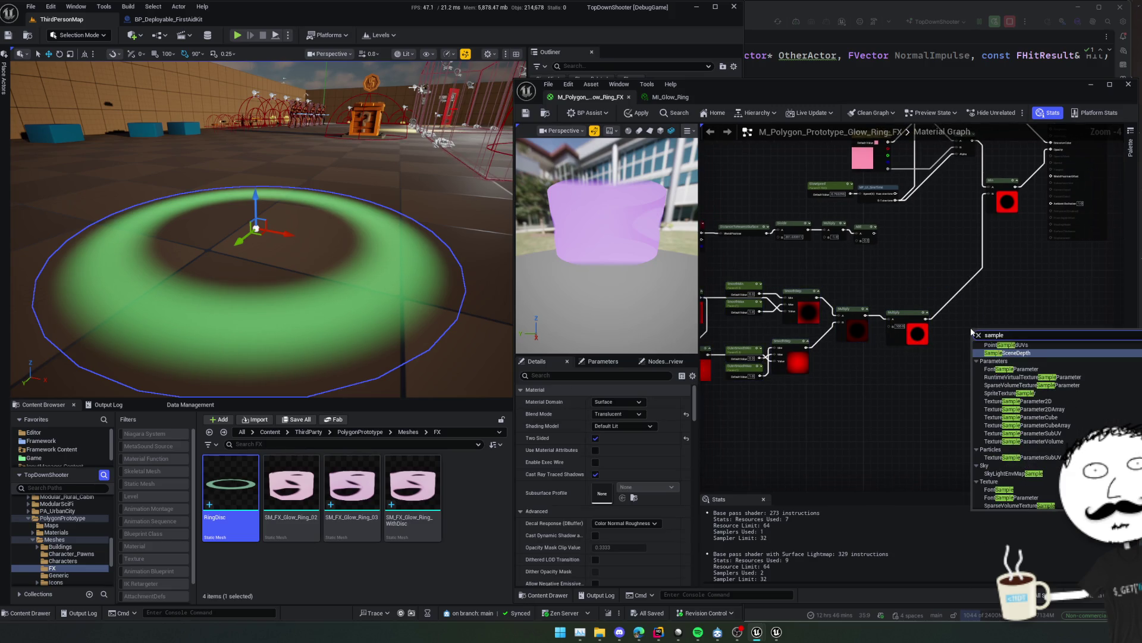
pyautogui.write(' text')
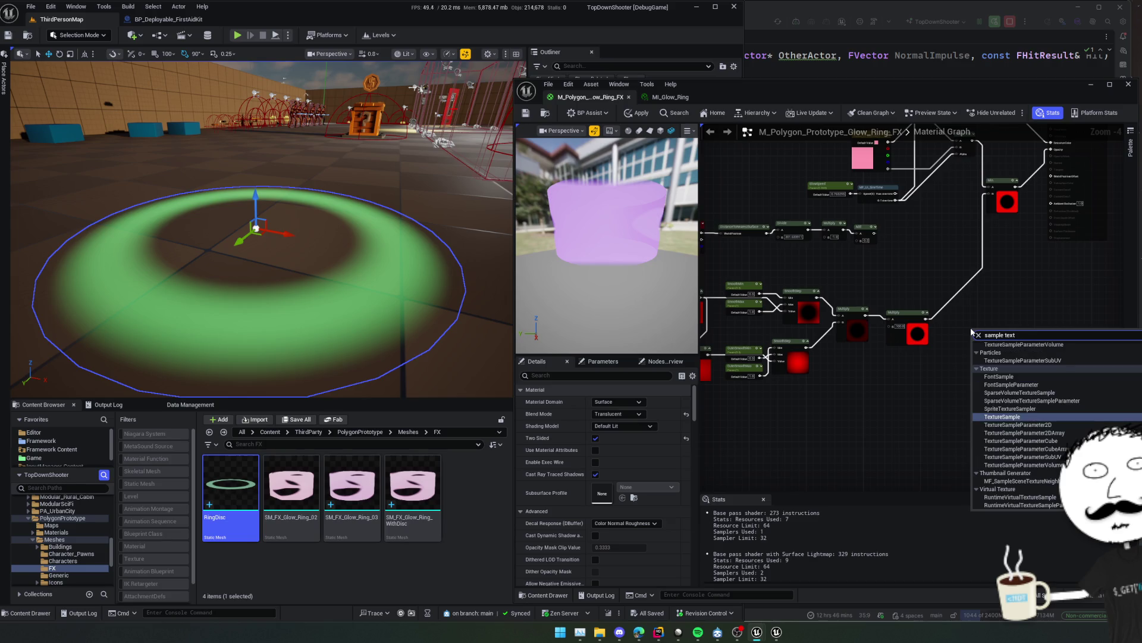
pyautogui.press('Return')
pyautogui.scroll(2, 973, 332)
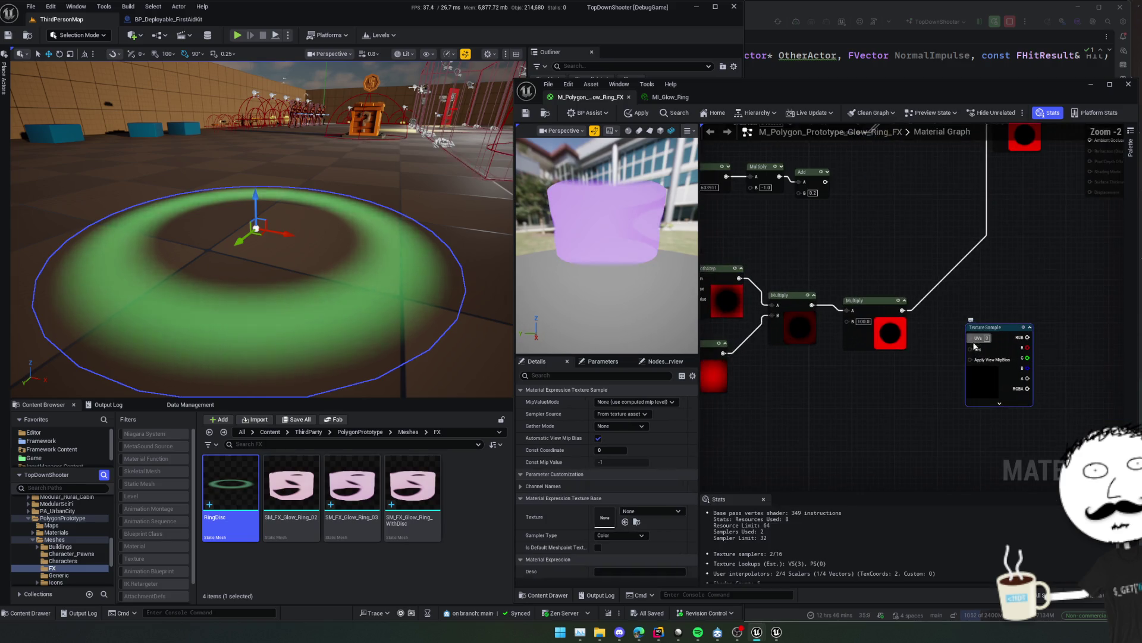
# Set the Texture Sample's texture to the OffsetNoiseDistanceFields noise.
pyautogui.click(645, 512)
pyautogui.write('noise')
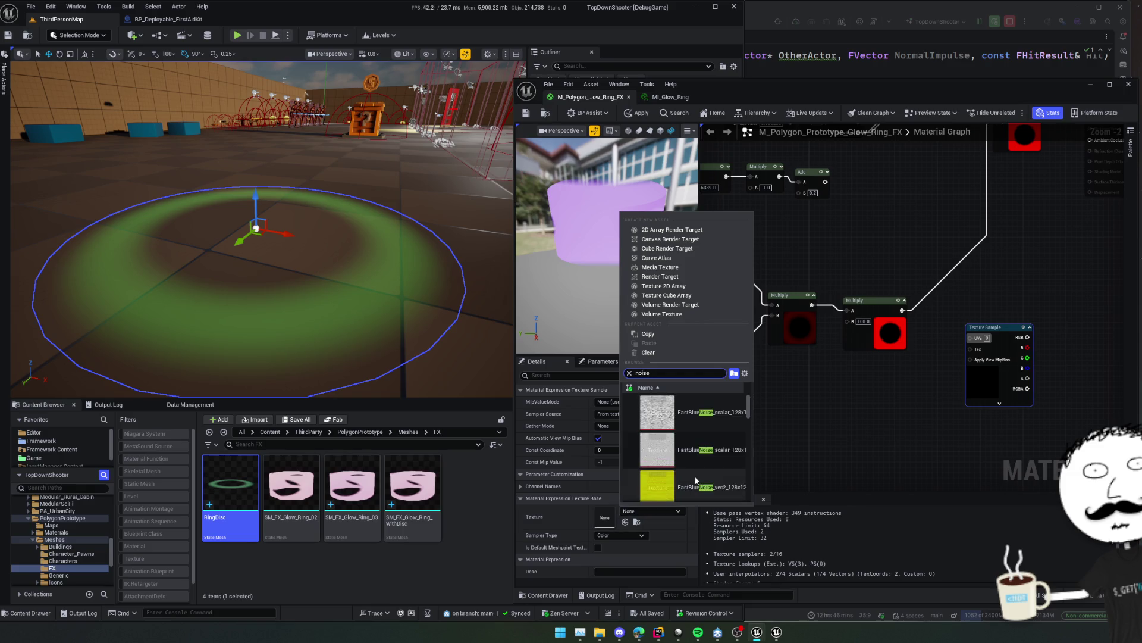
pyautogui.scroll(-5, 741, 417)
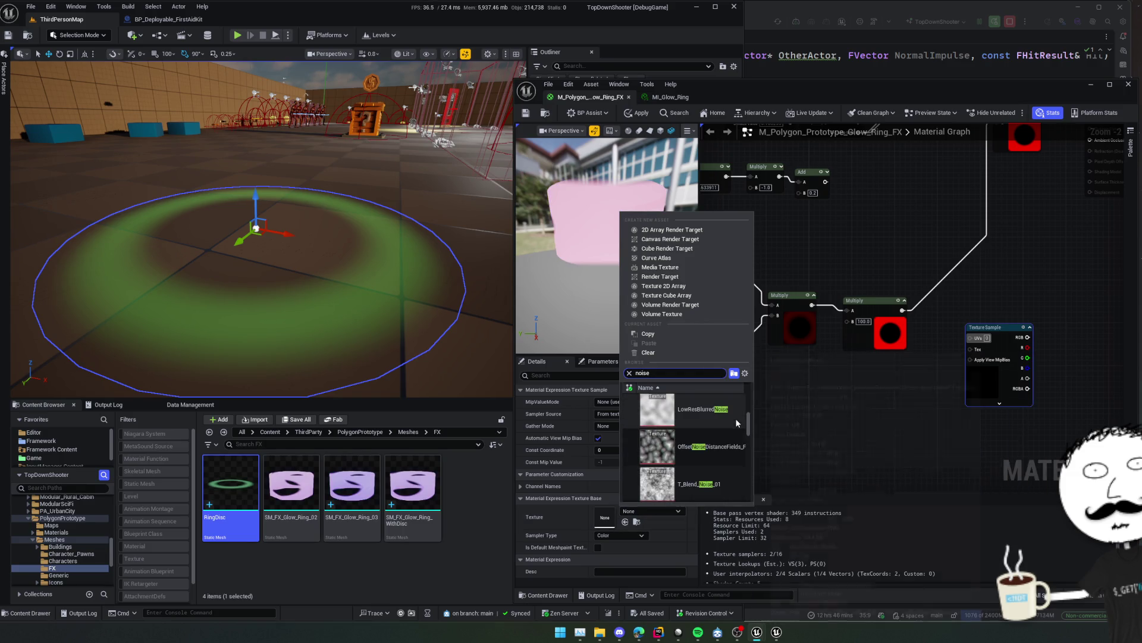
pyautogui.scroll(-1, 736, 421)
pyautogui.click(734, 422)
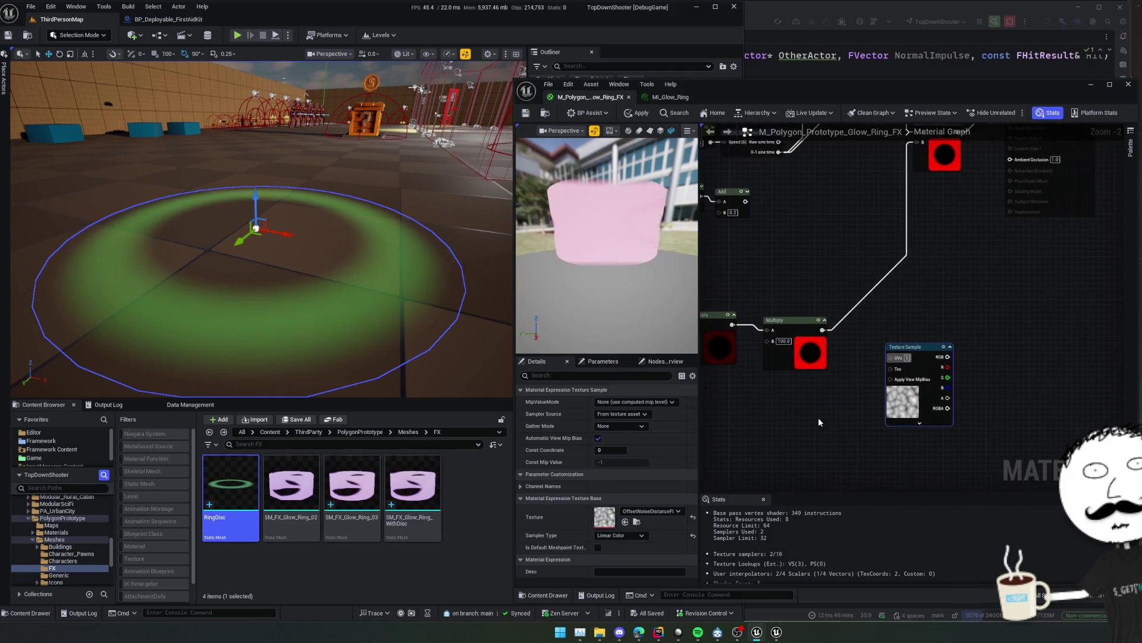
pyautogui.scroll(2, 825, 416)
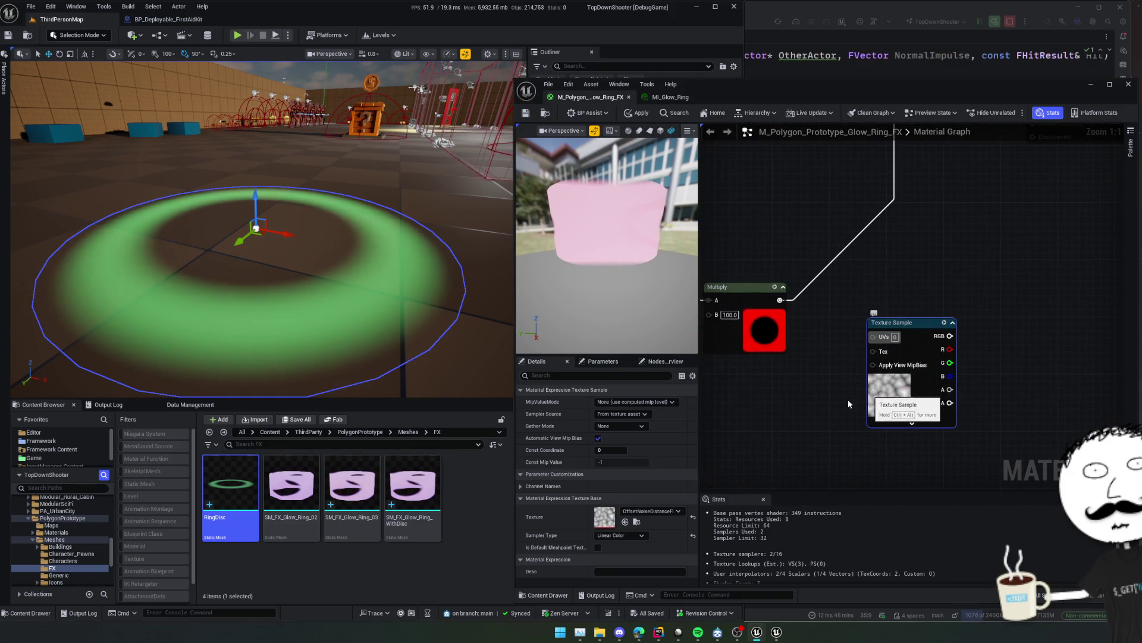
pyautogui.scroll(-4, 849, 404)
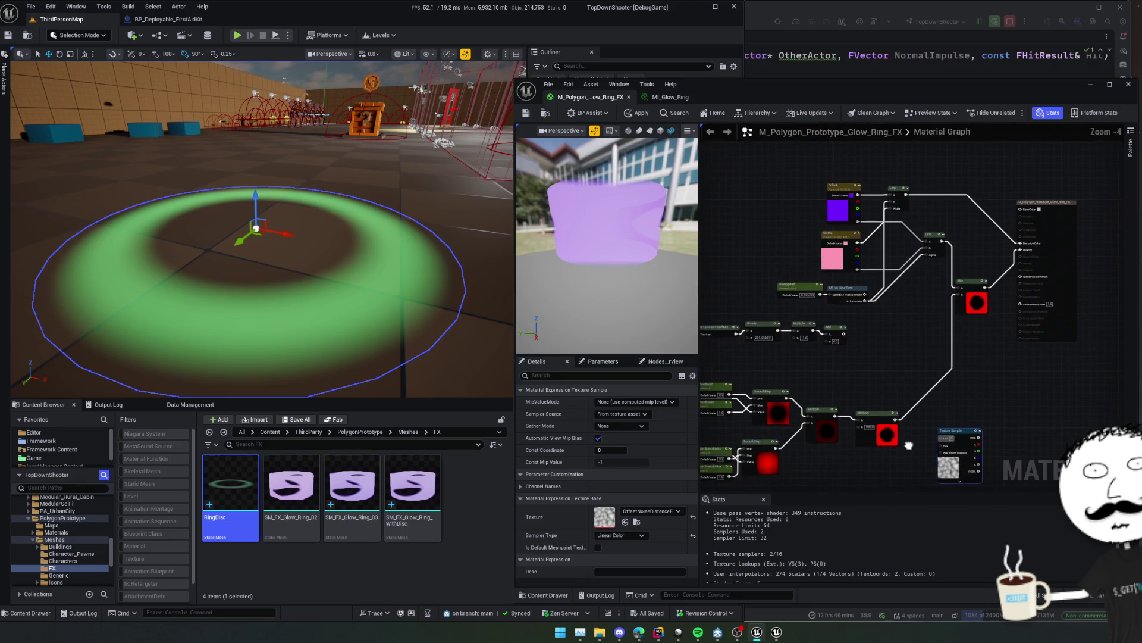
pyautogui.moveTo(909, 445)
pyautogui.mouseDown()
pyautogui.moveTo(944, 449)
pyautogui.moveTo(952, 387)
pyautogui.moveTo(946, 445)
pyautogui.moveTo(1053, 445)
pyautogui.moveTo(1007, 413)
pyautogui.moveTo(975, 411)
pyautogui.moveTo(1049, 406)
pyautogui.moveTo(879, 383)
pyautogui.moveTo(1038, 401)
pyautogui.mouseUp()
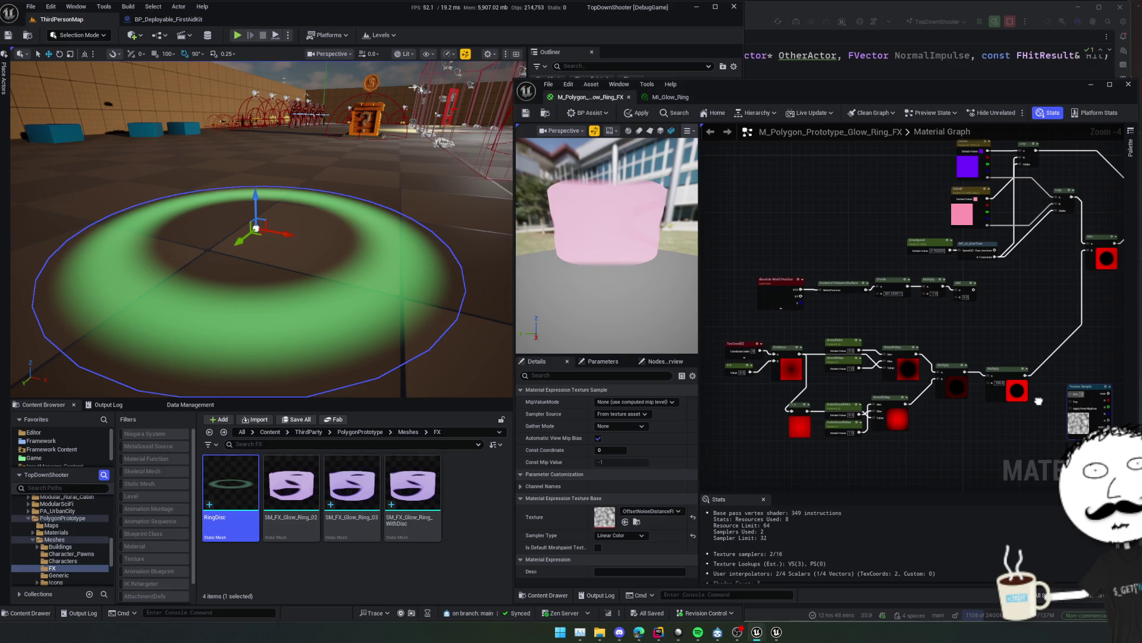
pyautogui.click(792, 304)
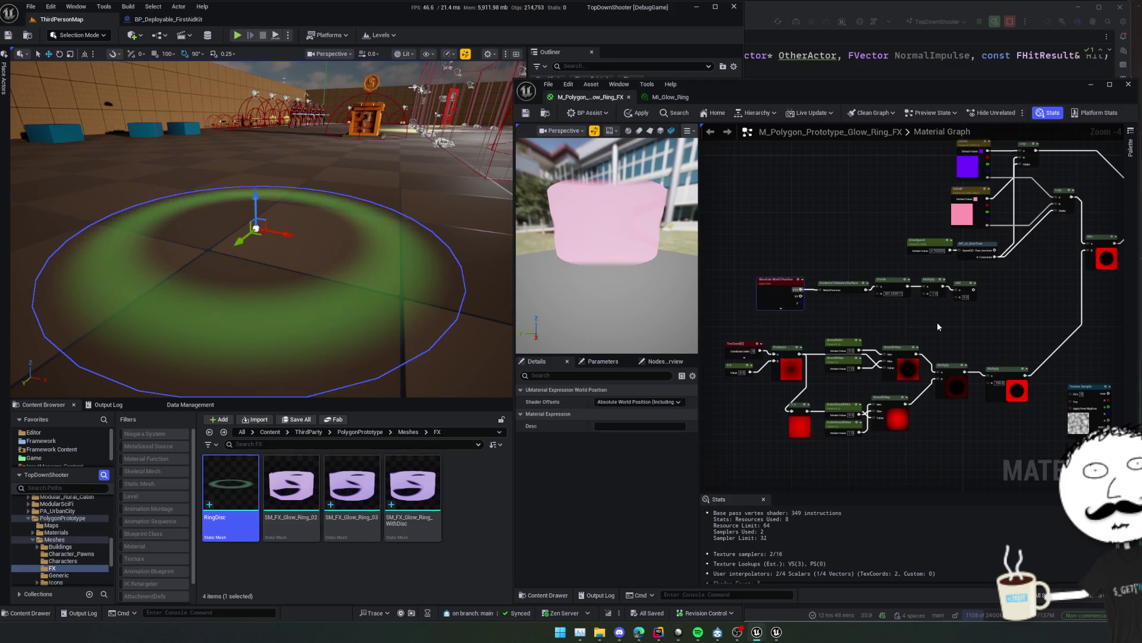
# Move the Absolute World Position node beside the Texture Sample and wire its XY into the UVs.
pyautogui.hotkey('ctrl', 'x')
pyautogui.hotkey('ctrl', 'v')
pyautogui.scroll(2, 1003, 353)
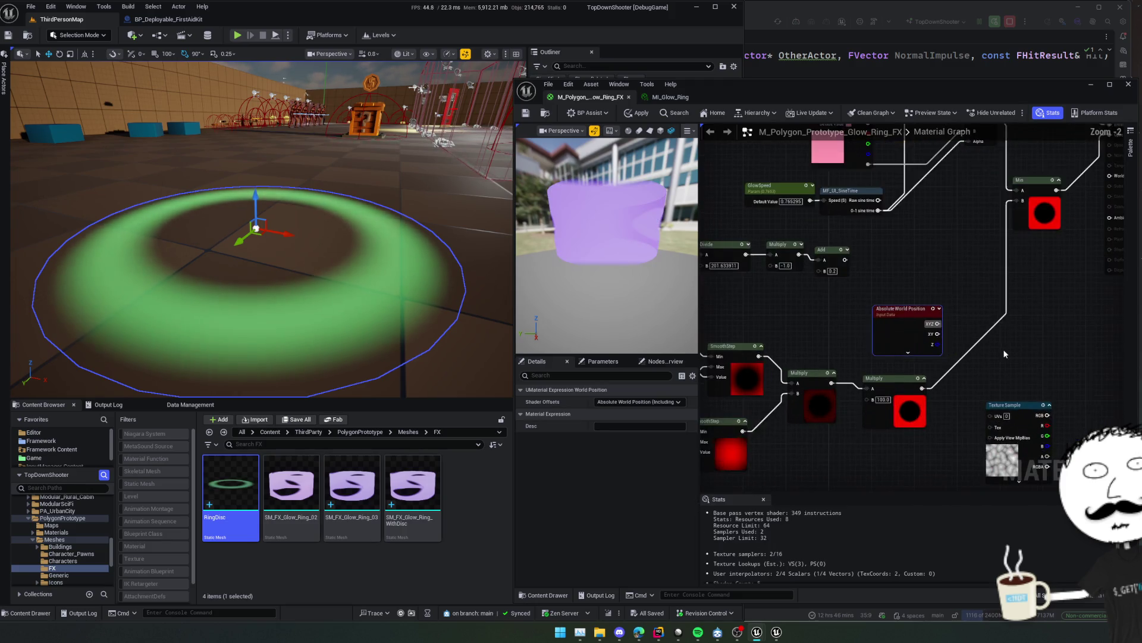
pyautogui.moveTo(879, 312)
pyautogui.mouseDown()
pyautogui.moveTo(950, 379)
pyautogui.moveTo(940, 395)
pyautogui.mouseUp()
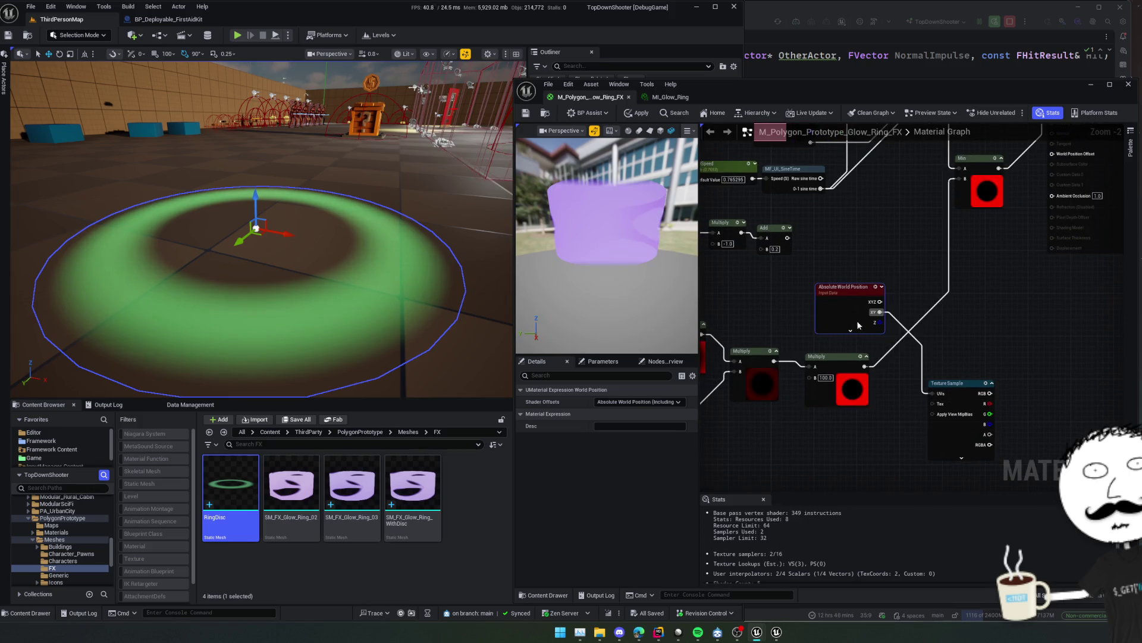
pyautogui.moveTo(846, 322); pyautogui.dragTo(927, 349)
pyautogui.moveTo(927, 349); pyautogui.dragTo(897, 348, button='right')
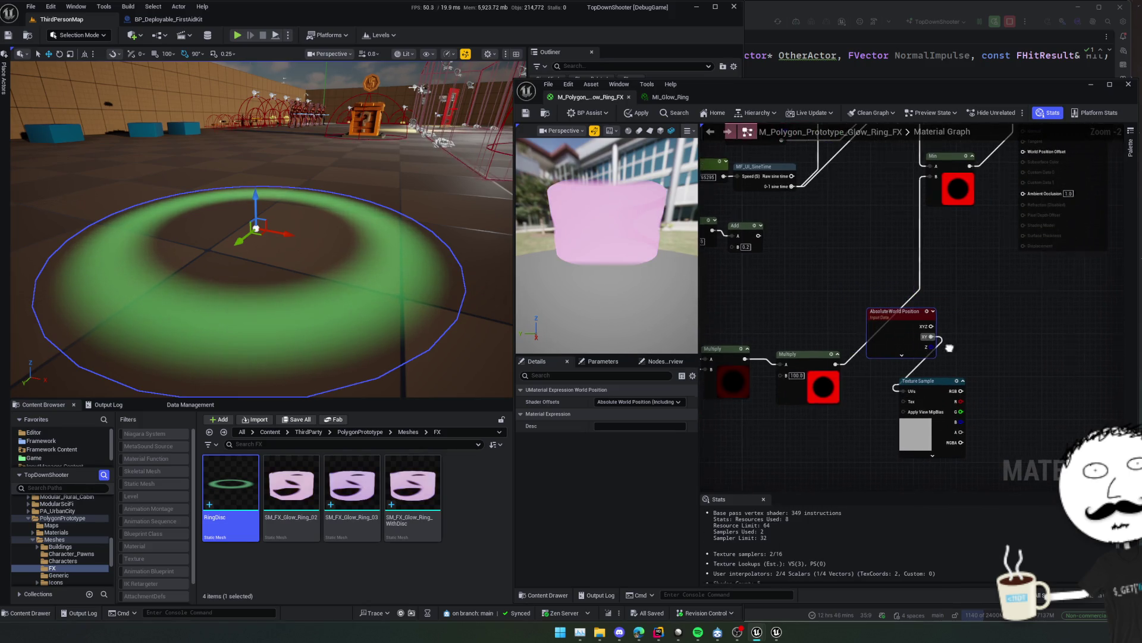
pyautogui.click(928, 366)
# Insert a Divide node with B = 100 on the XY wire and connect its output to the UVs.
pyautogui.moveTo(928, 337); pyautogui.dragTo(953, 335)
pyautogui.write('divide')
pyautogui.press('Return')
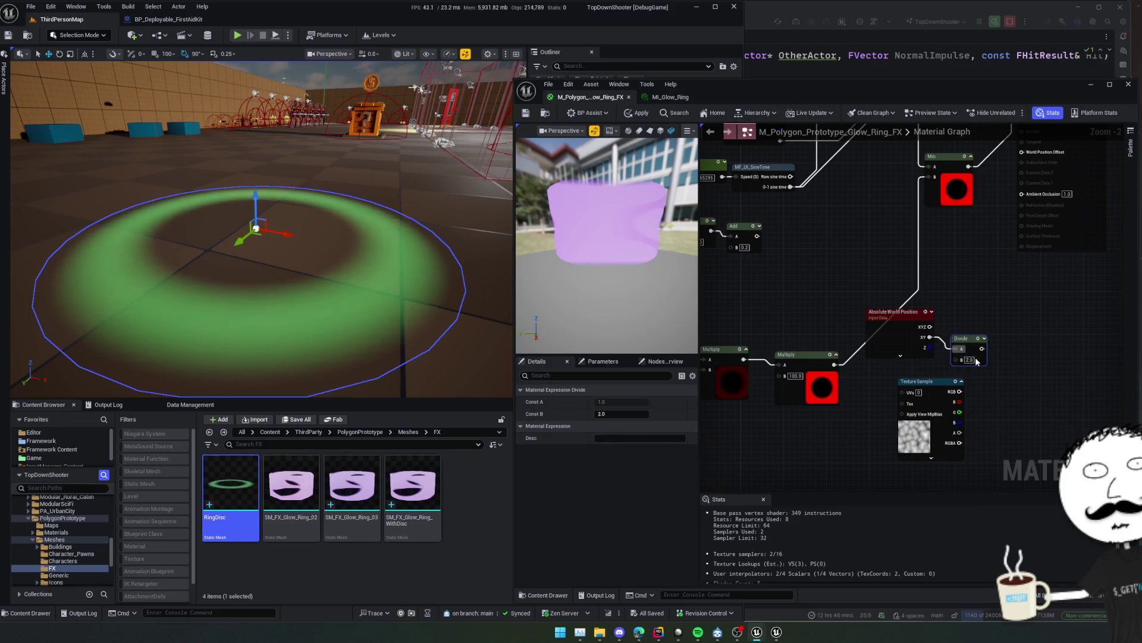
pyautogui.click(968, 360)
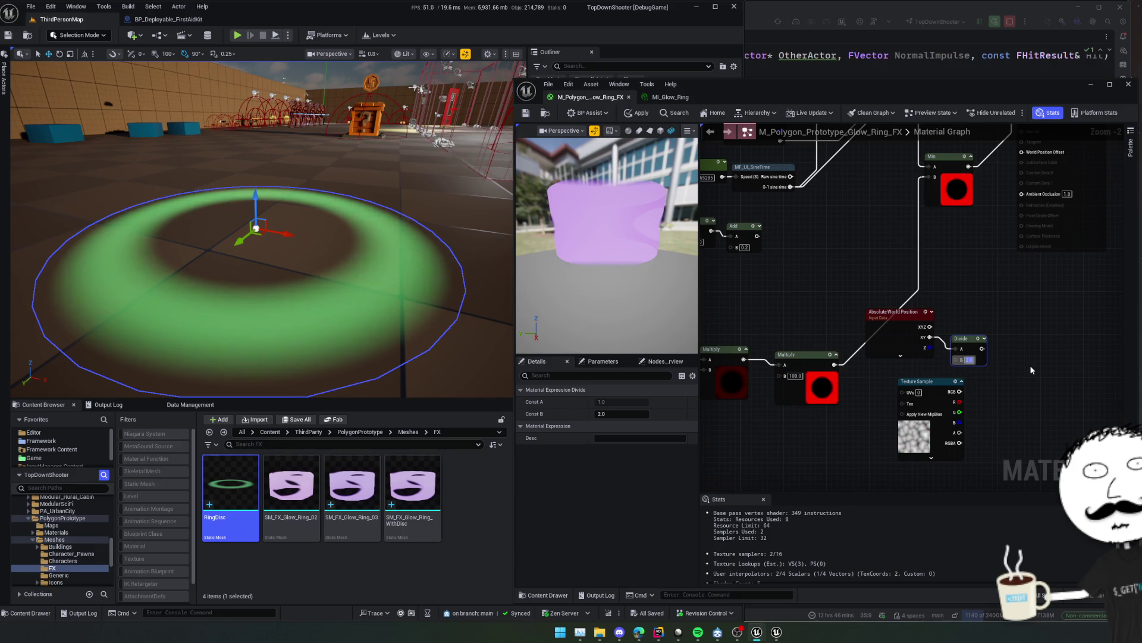
pyautogui.write('100')
pyautogui.press('Return')
pyautogui.click(1003, 352)
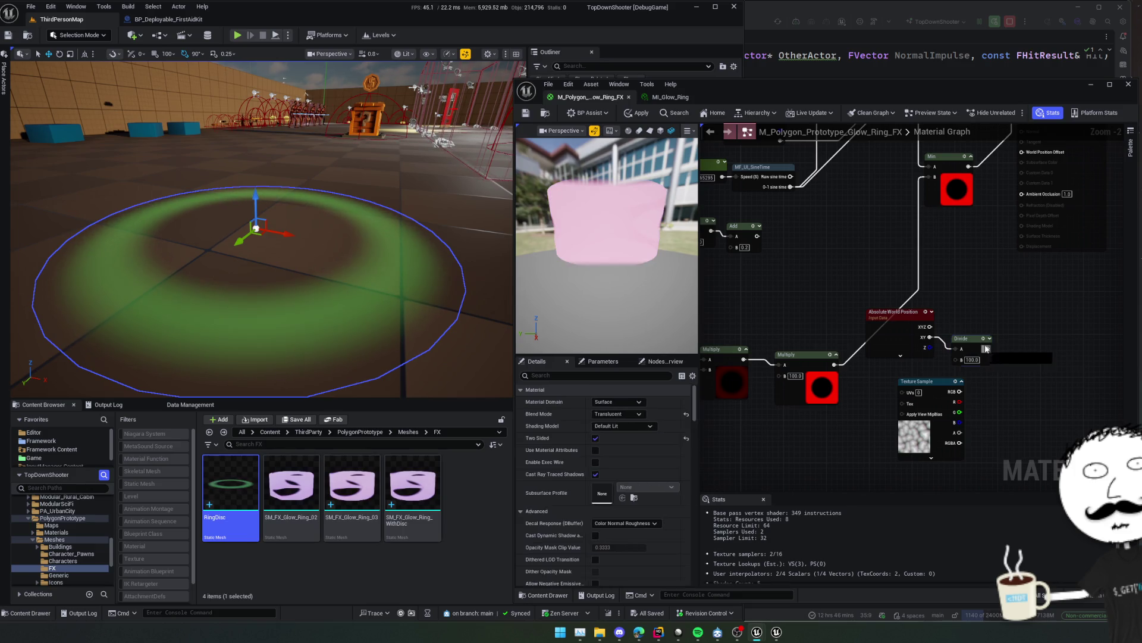
pyautogui.moveTo(986, 349)
pyautogui.mouseDown()
pyautogui.moveTo(903, 392)
pyautogui.moveTo(970, 391)
pyautogui.moveTo(1001, 375)
pyautogui.moveTo(971, 386)
pyautogui.mouseUp()
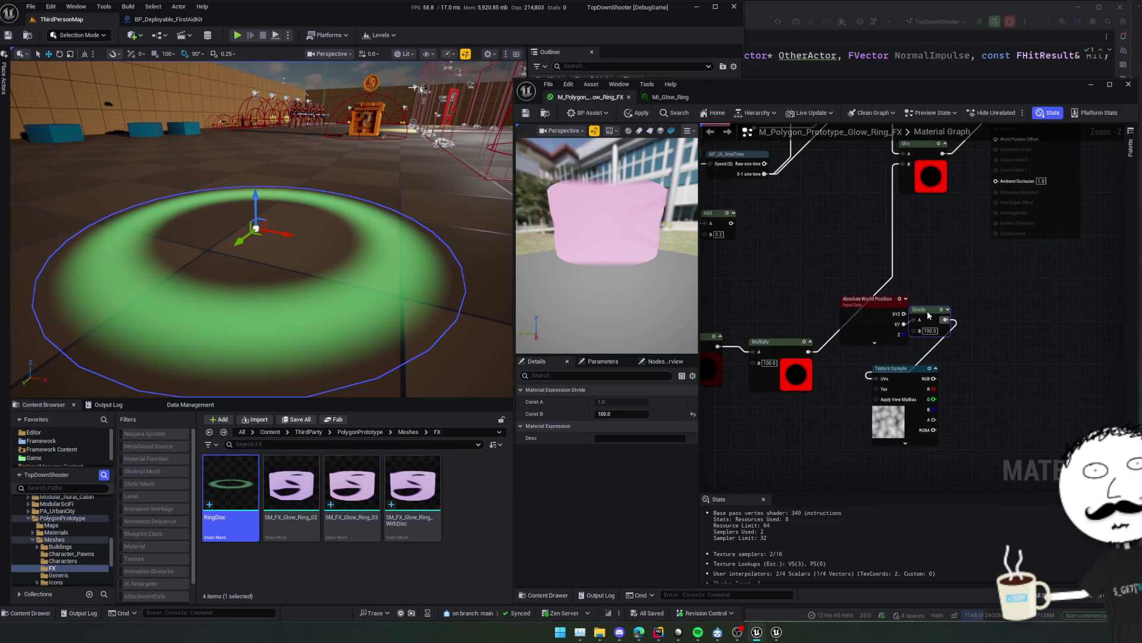
# Rearrange the world position, Divide, colour and material output nodes in the graph.
pyautogui.moveTo(982, 333)
pyautogui.mouseDown()
pyautogui.moveTo(1000, 360)
pyautogui.moveTo(991, 346)
pyautogui.moveTo(845, 307)
pyautogui.moveTo(897, 322)
pyautogui.mouseUp()
pyautogui.moveTo(991, 414)
pyautogui.mouseDown()
pyautogui.moveTo(865, 324)
pyautogui.moveTo(902, 365)
pyautogui.moveTo(932, 330)
pyautogui.moveTo(908, 366)
pyautogui.mouseUp()
pyautogui.scroll(-1, 978, 411)
pyautogui.moveTo(995, 300); pyautogui.dragTo(1058, 305)
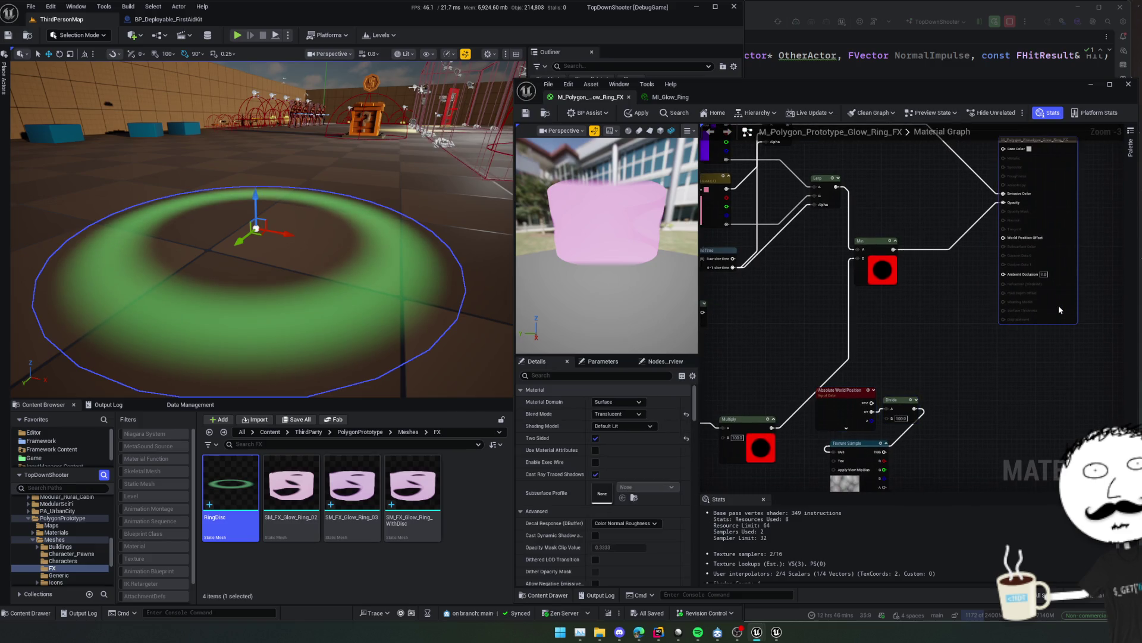
# Add a Lerp after the Min output, place the Texture Sample beside it, and wire it to World Position Offset.
pyautogui.moveTo(894, 250)
pyautogui.mouseDown()
pyautogui.moveTo(929, 309)
pyautogui.moveTo(954, 280)
pyautogui.mouseUp()
pyautogui.write('lerp')
pyautogui.press('Return')
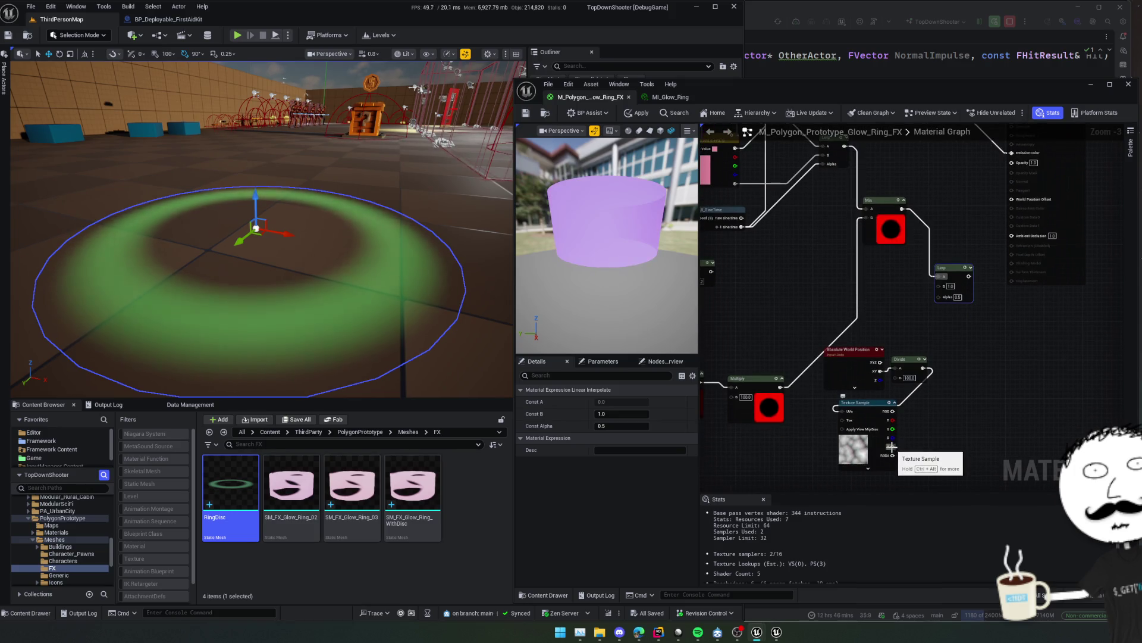
pyautogui.moveTo(892, 452)
pyautogui.mouseDown()
pyautogui.moveTo(956, 317)
pyautogui.moveTo(932, 437)
pyautogui.moveTo(940, 297)
pyautogui.mouseUp()
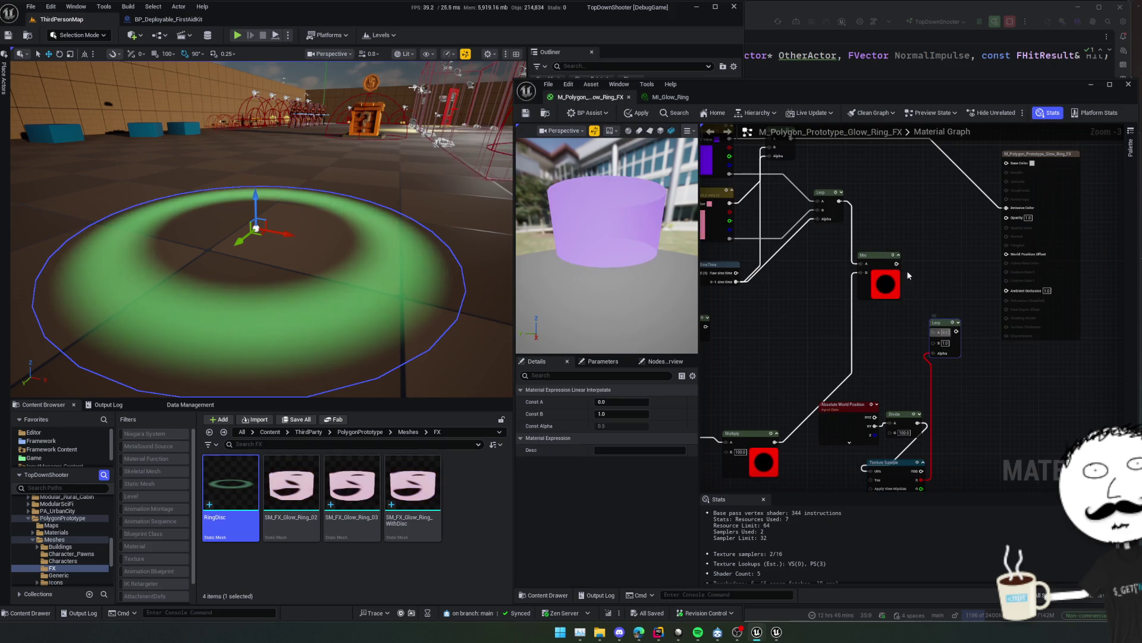
pyautogui.moveTo(938, 347); pyautogui.dragTo(1047, 218)
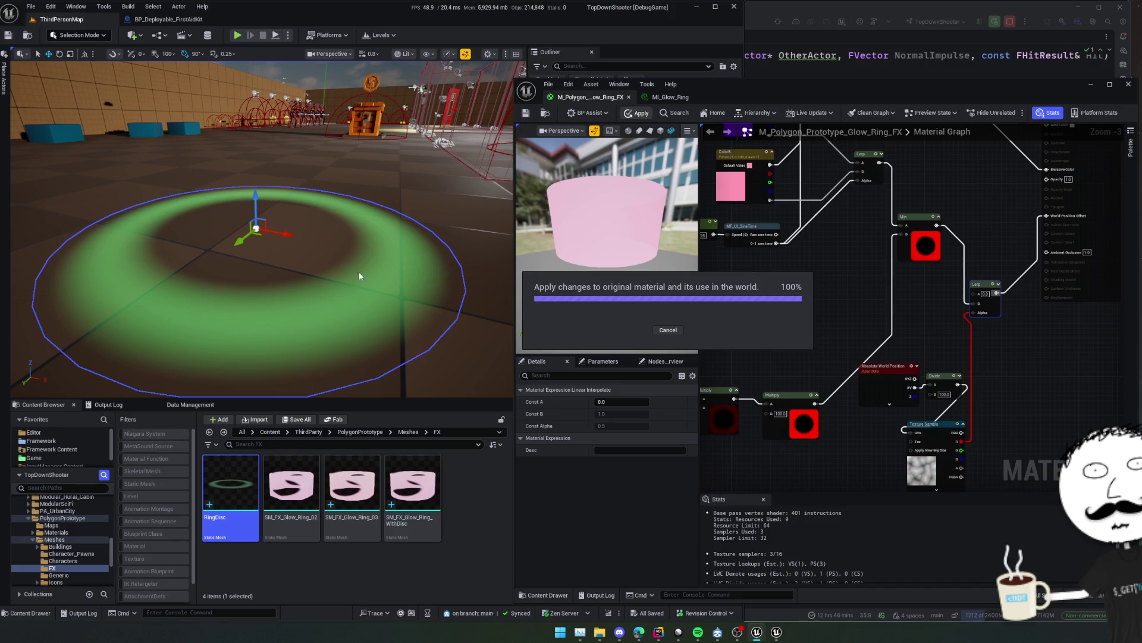
# Reframe the disc and the Min and Lerp nodes, then select the noise Texture Sample.
pyautogui.moveTo(382, 290); pyautogui.dragTo(382, 250)
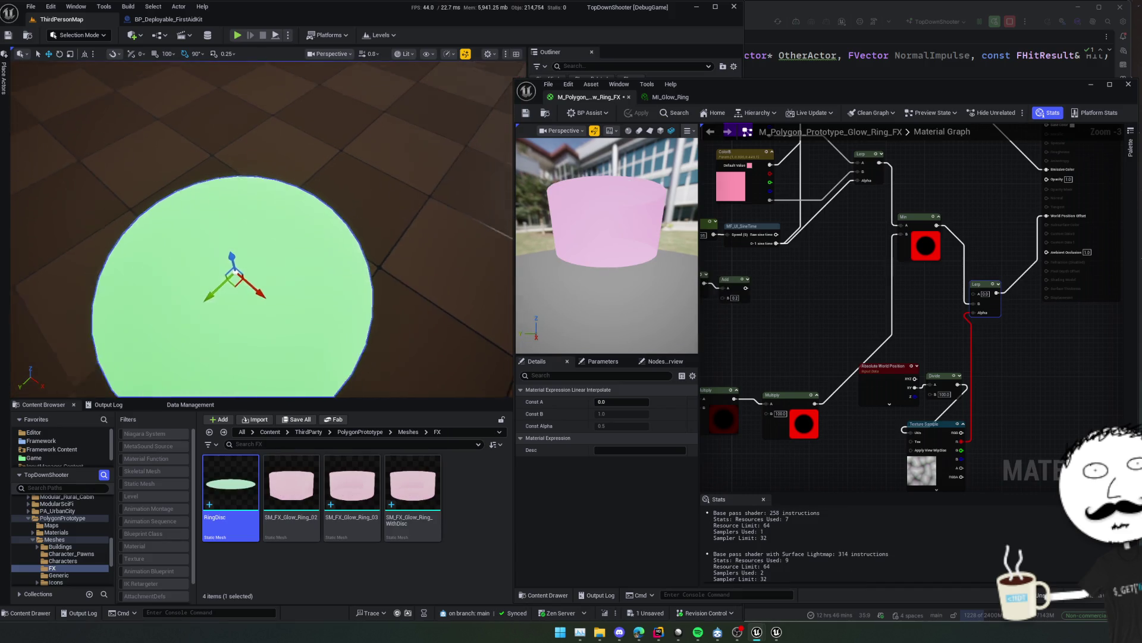
pyautogui.scroll(-4, 382, 290)
pyautogui.scroll(3, 1016, 341)
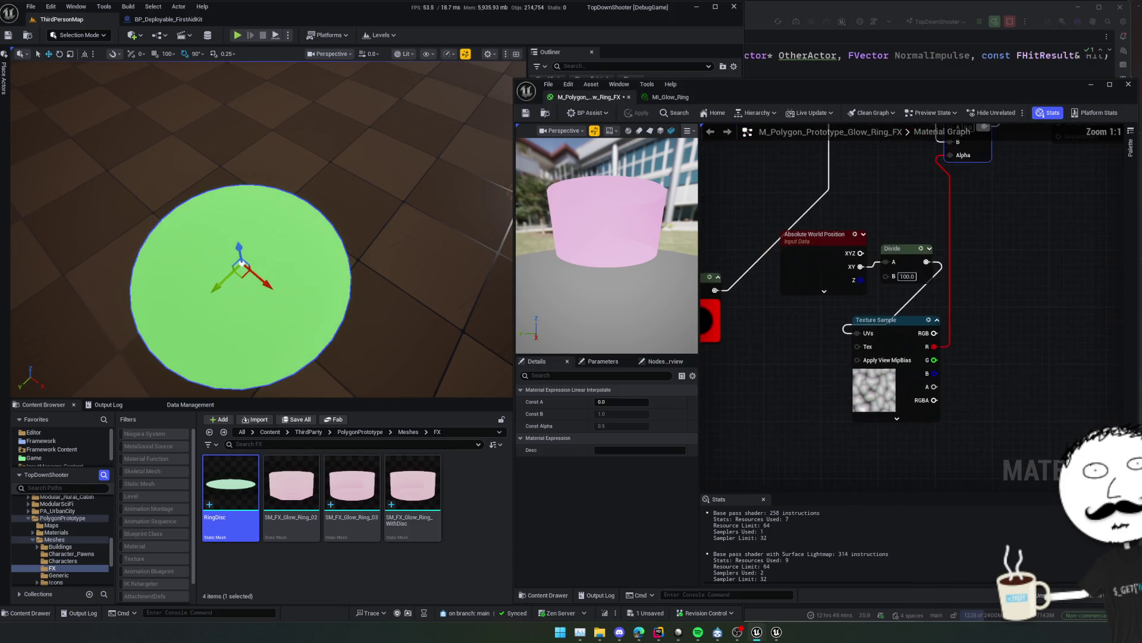
pyautogui.moveTo(963, 361)
pyautogui.mouseDown()
pyautogui.moveTo(978, 365)
pyautogui.moveTo(917, 352)
pyautogui.moveTo(899, 384)
pyautogui.mouseUp()
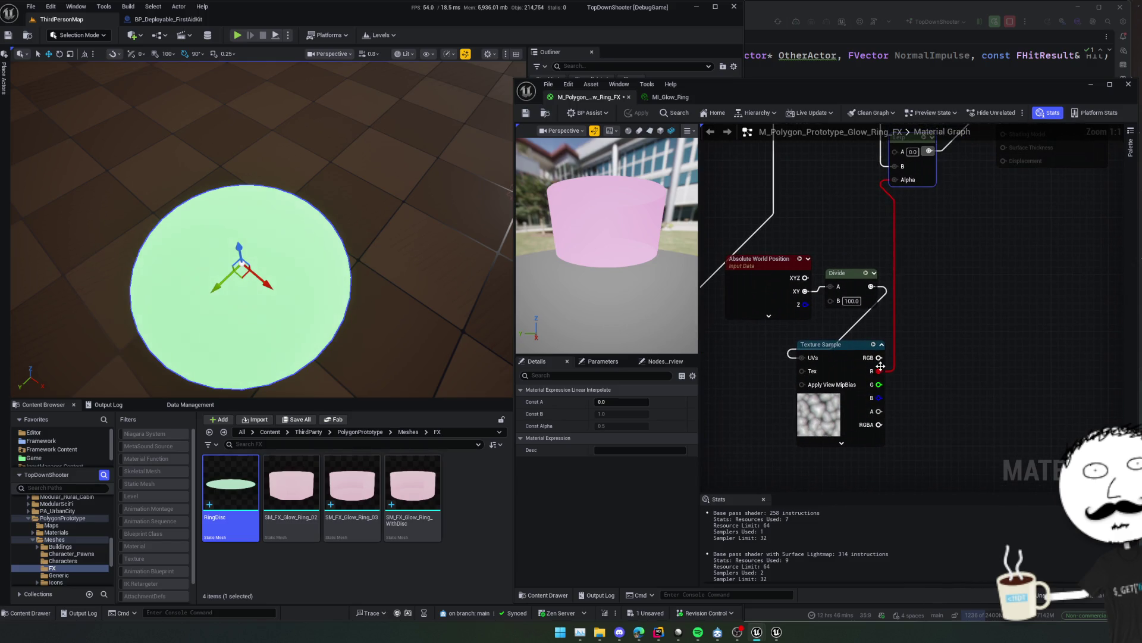
pyautogui.moveTo(949, 236)
pyautogui.mouseDown()
pyautogui.moveTo(970, 357)
pyautogui.moveTo(942, 344)
pyautogui.mouseUp()
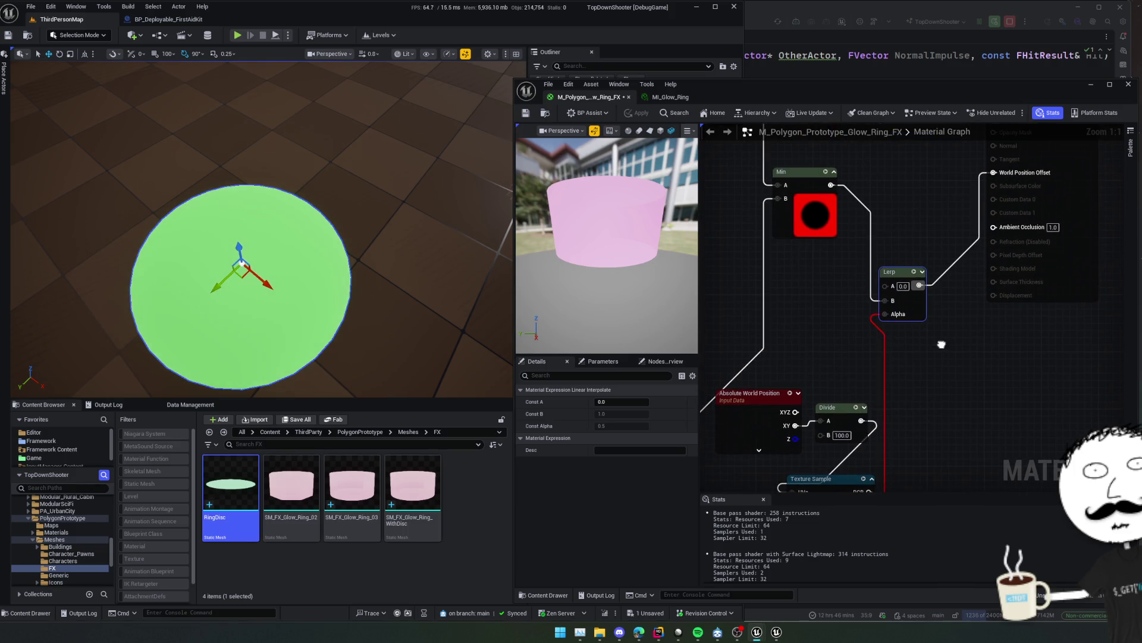
pyautogui.scroll(-2, 941, 344)
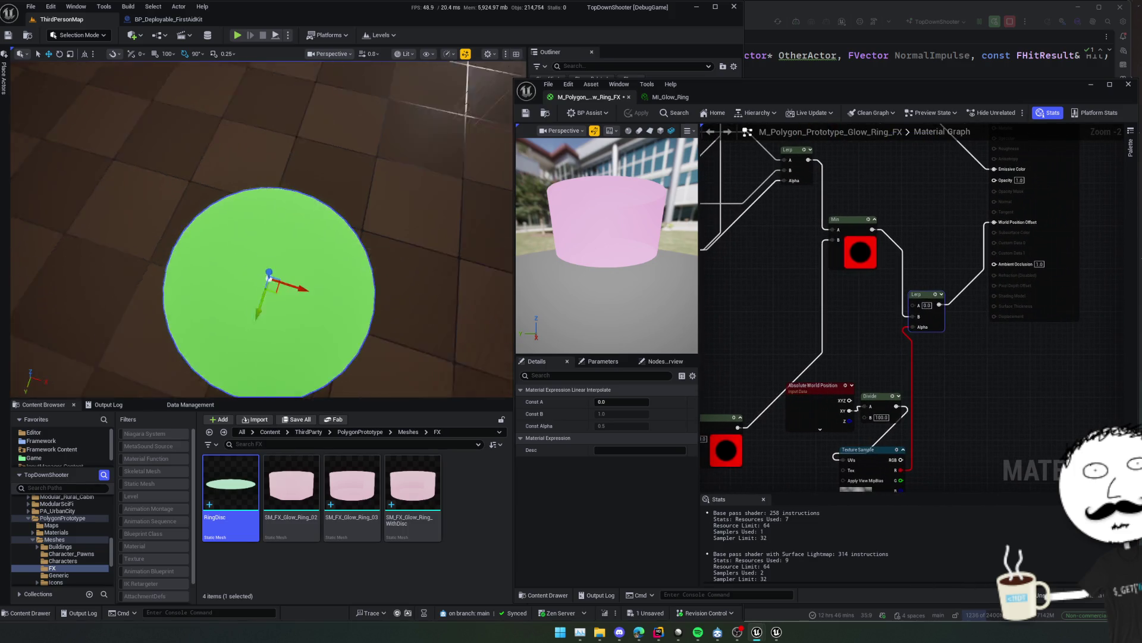
pyautogui.moveTo(892, 336)
pyautogui.mouseDown()
pyautogui.moveTo(909, 315)
pyautogui.moveTo(912, 252)
pyautogui.moveTo(919, 297)
pyautogui.moveTo(930, 280)
pyautogui.moveTo(942, 207)
pyautogui.mouseUp()
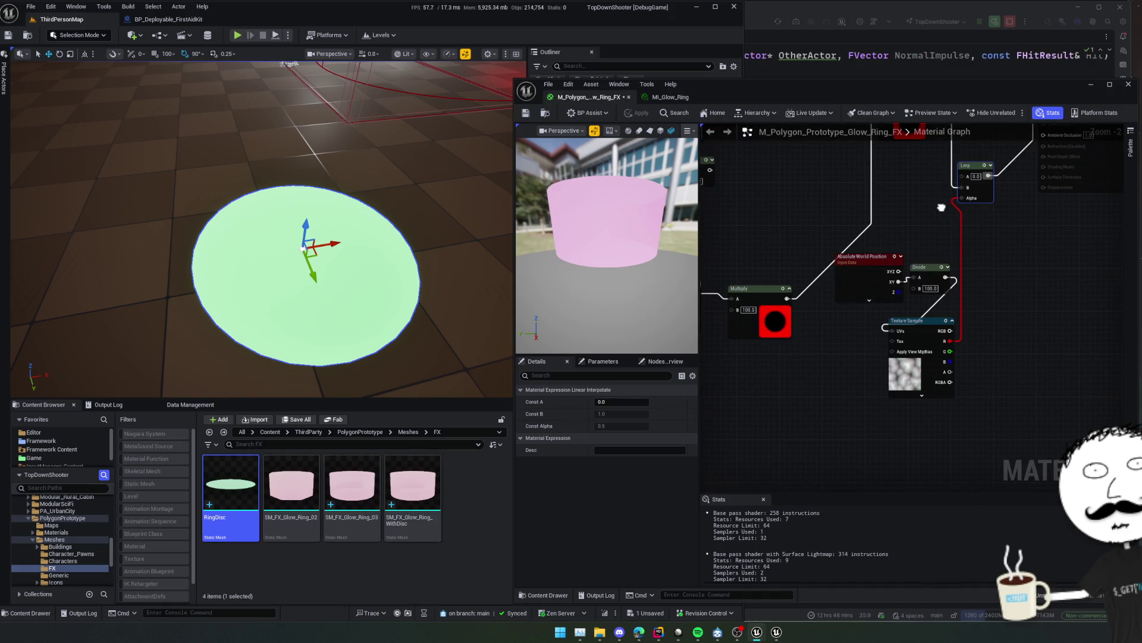
pyautogui.click(893, 328)
# Set the Texture Sample to T_Noise01 and apply the material.
pyautogui.click(642, 512)
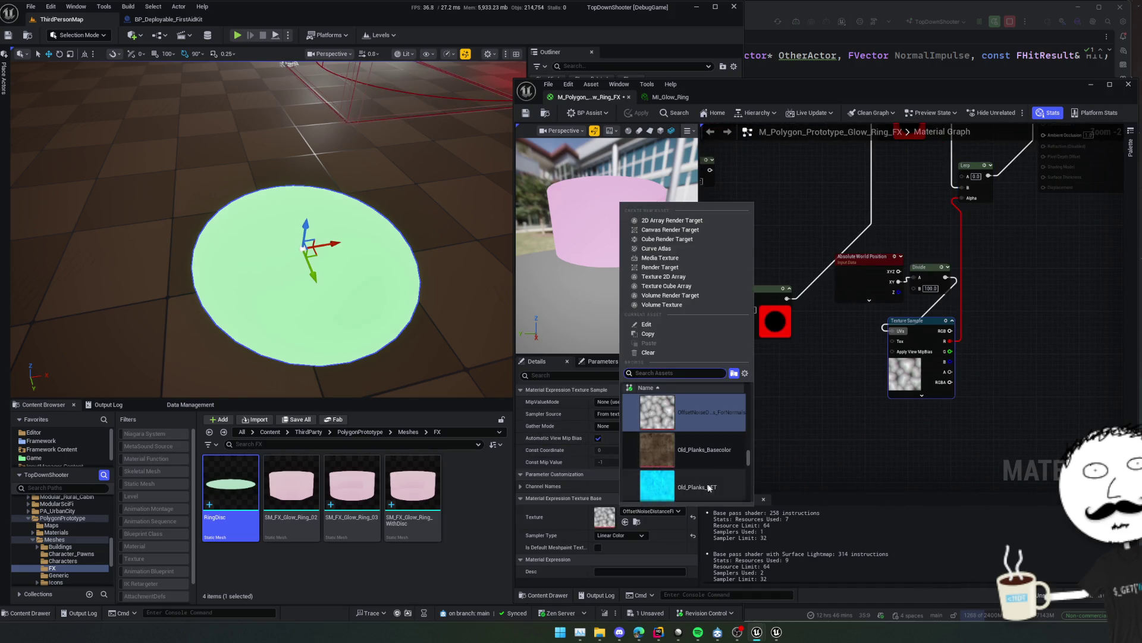
pyautogui.scroll(-5, 728, 459)
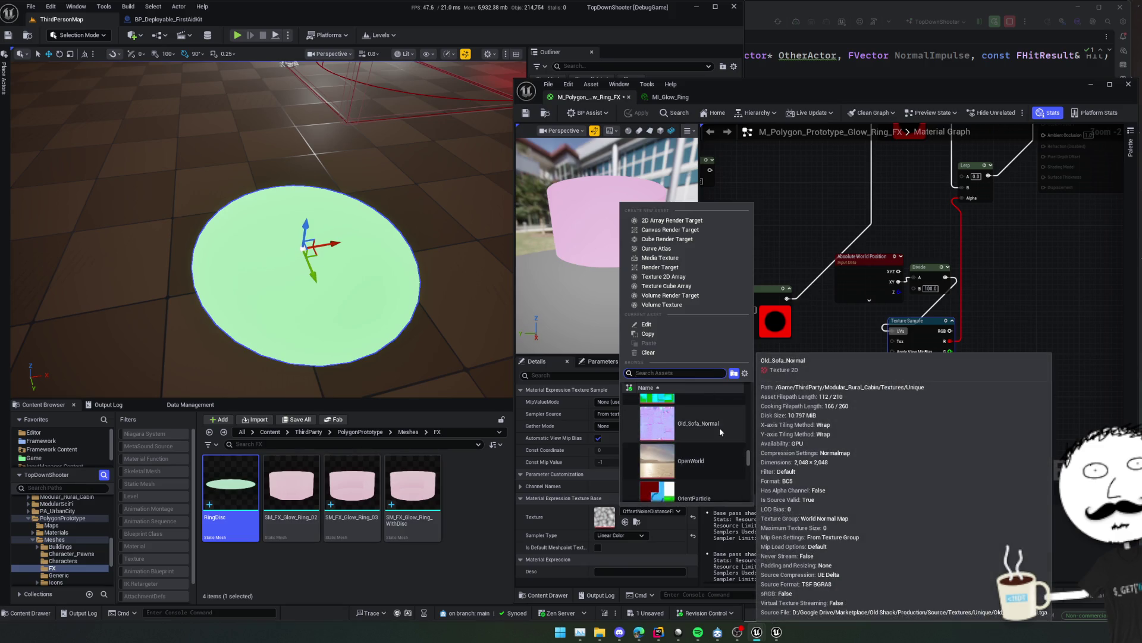
pyautogui.write('noise')
pyautogui.scroll(-3, 722, 433)
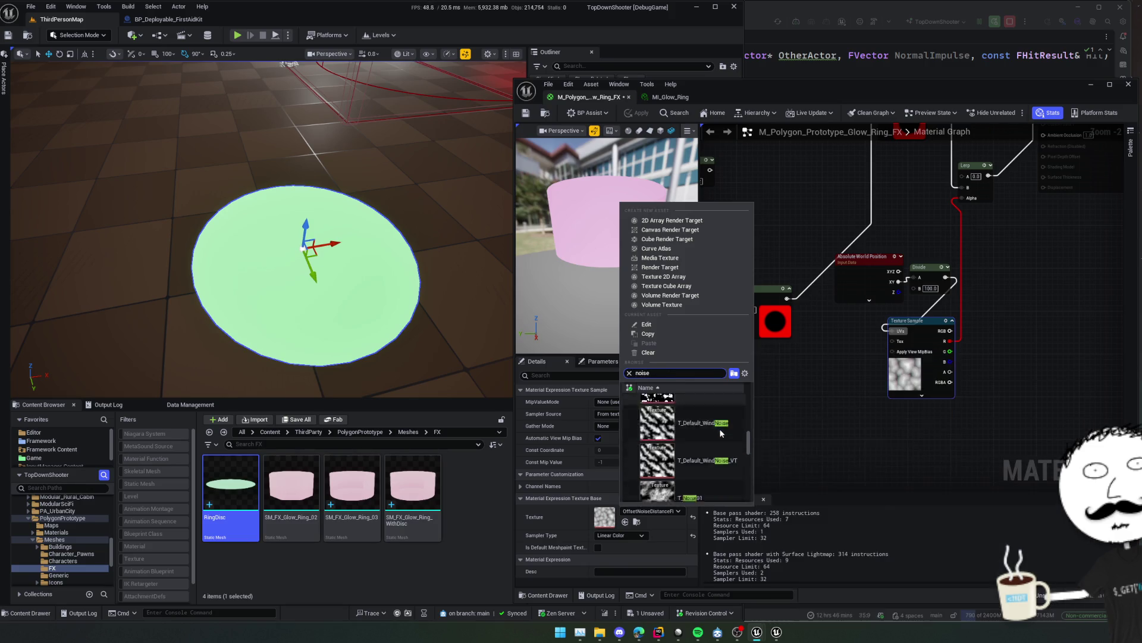
pyautogui.click(722, 433)
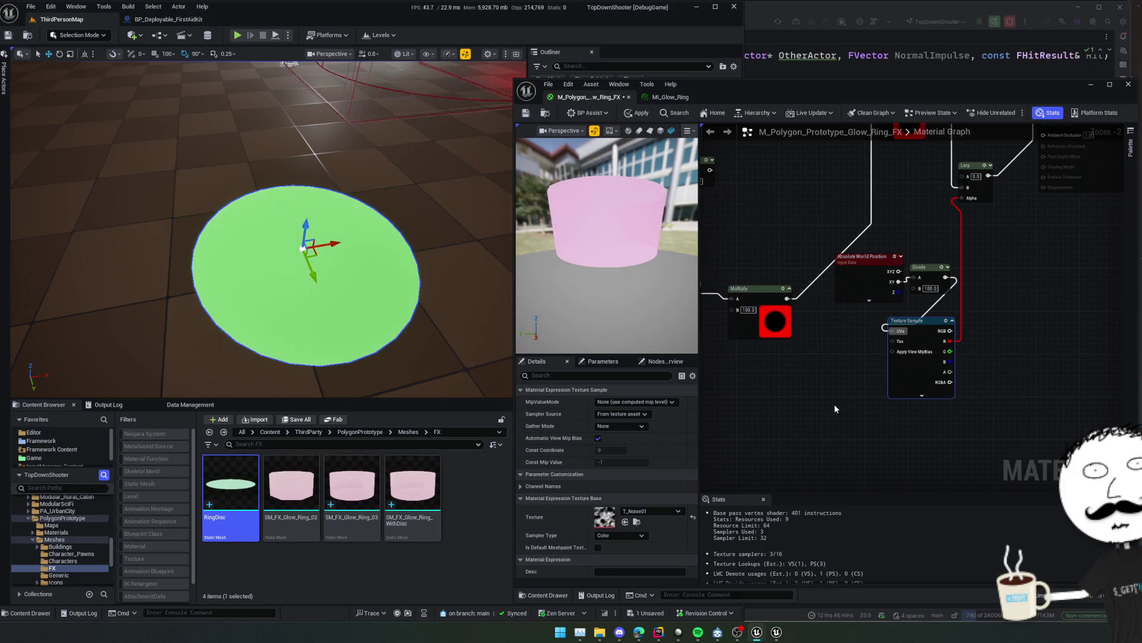
pyautogui.click(641, 115)
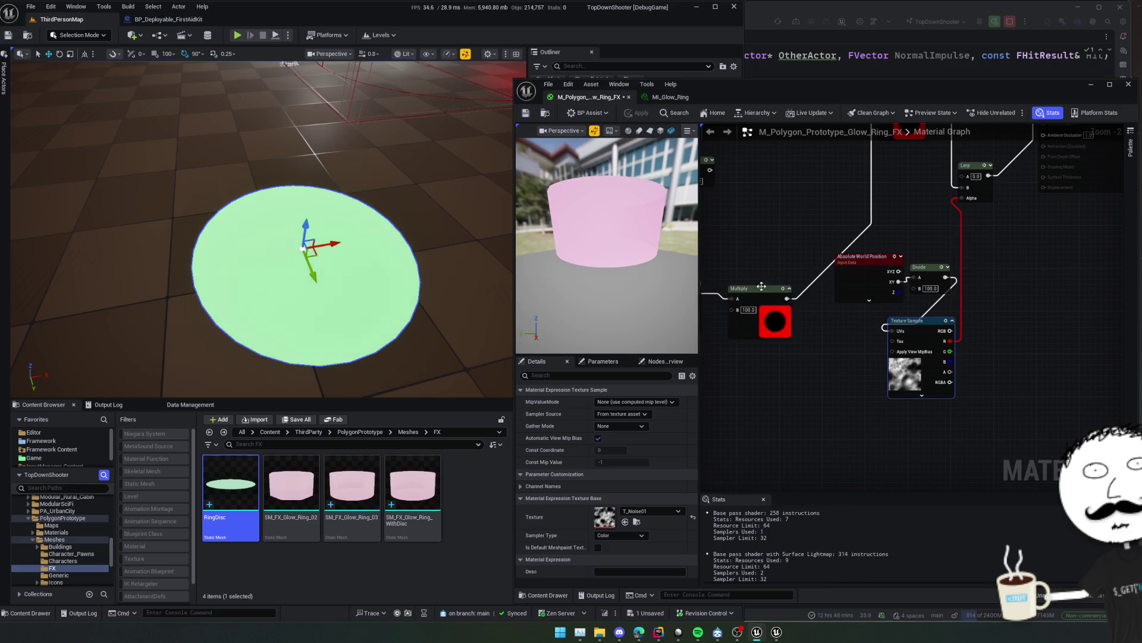
# Wire the Min output into World Position Offset, apply, and save the material.
pyautogui.moveTo(381, 292)
pyautogui.mouseDown()
pyautogui.moveTo(333, 268)
pyautogui.moveTo(369, 286)
pyautogui.mouseUp()
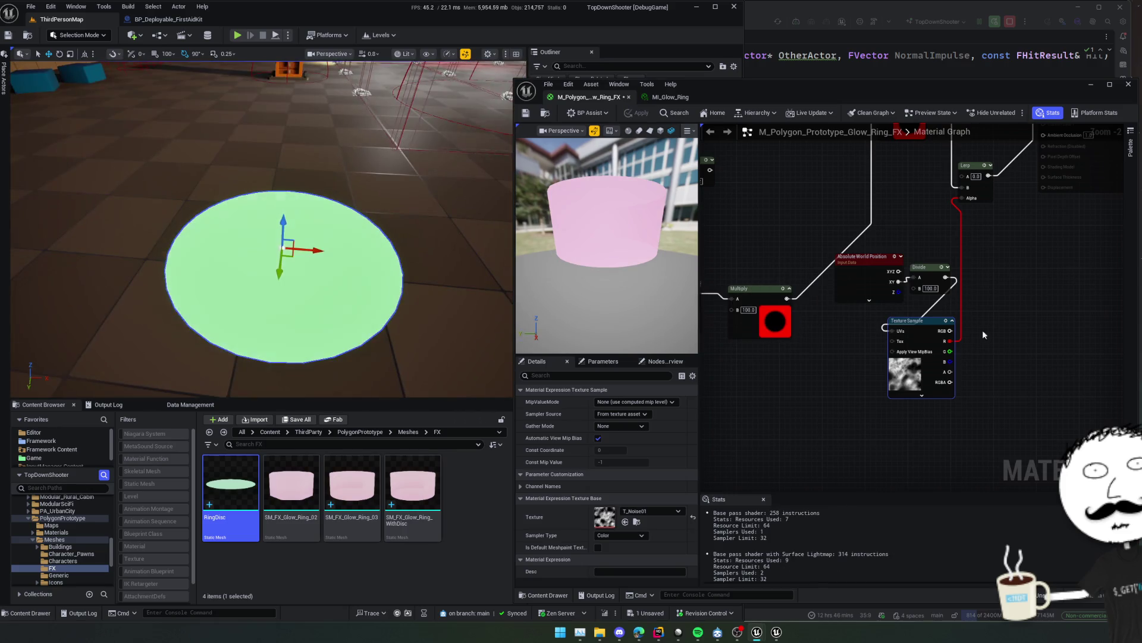
pyautogui.moveTo(983, 330); pyautogui.dragTo(966, 421)
pyautogui.click(920, 269)
pyautogui.moveTo(920, 269); pyautogui.dragTo(971, 367)
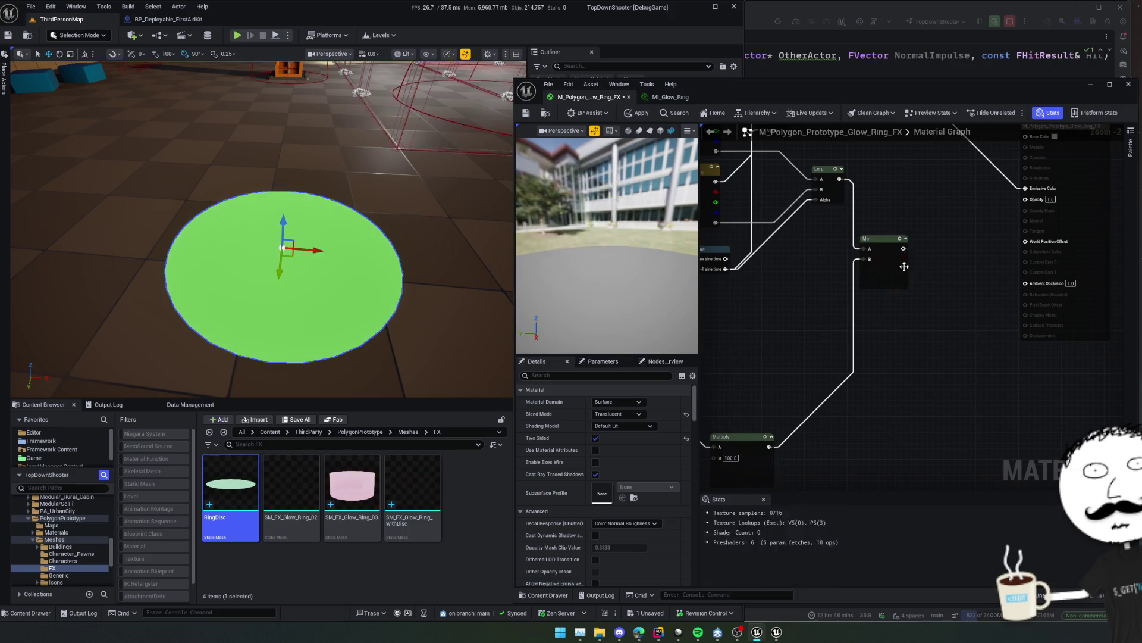
pyautogui.moveTo(902, 248); pyautogui.dragTo(1025, 241)
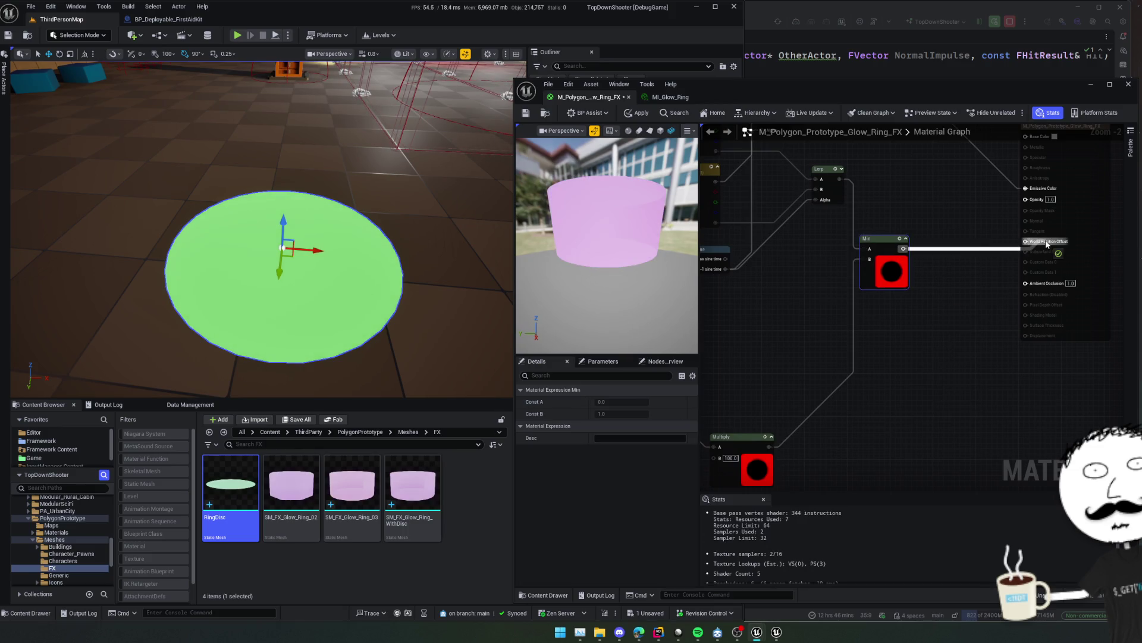
pyautogui.click(636, 113)
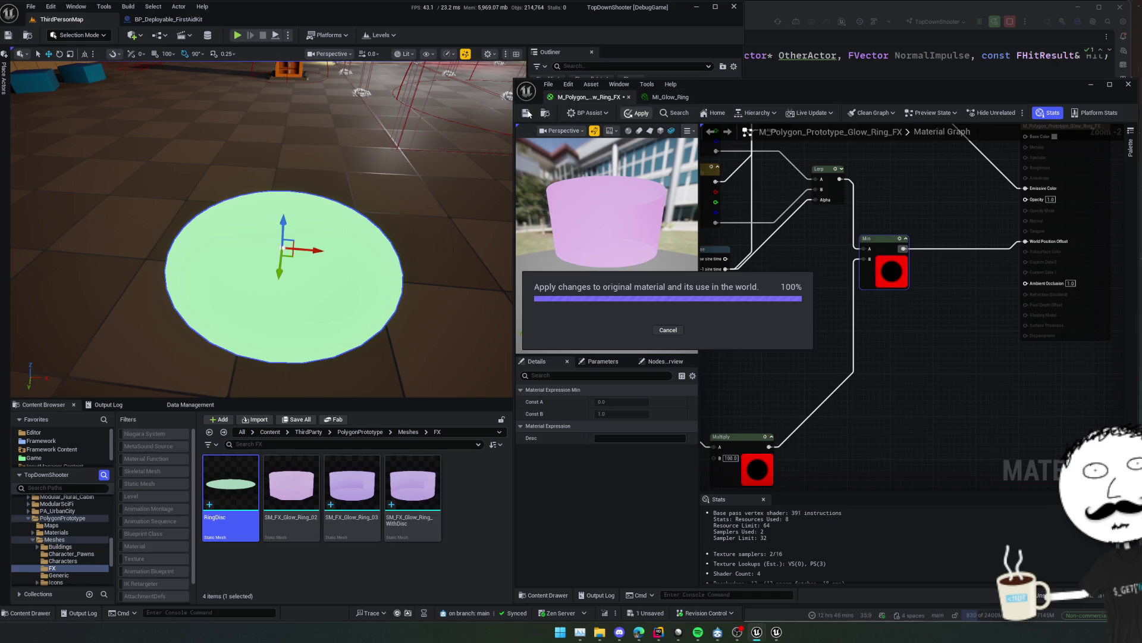
pyautogui.click(526, 114)
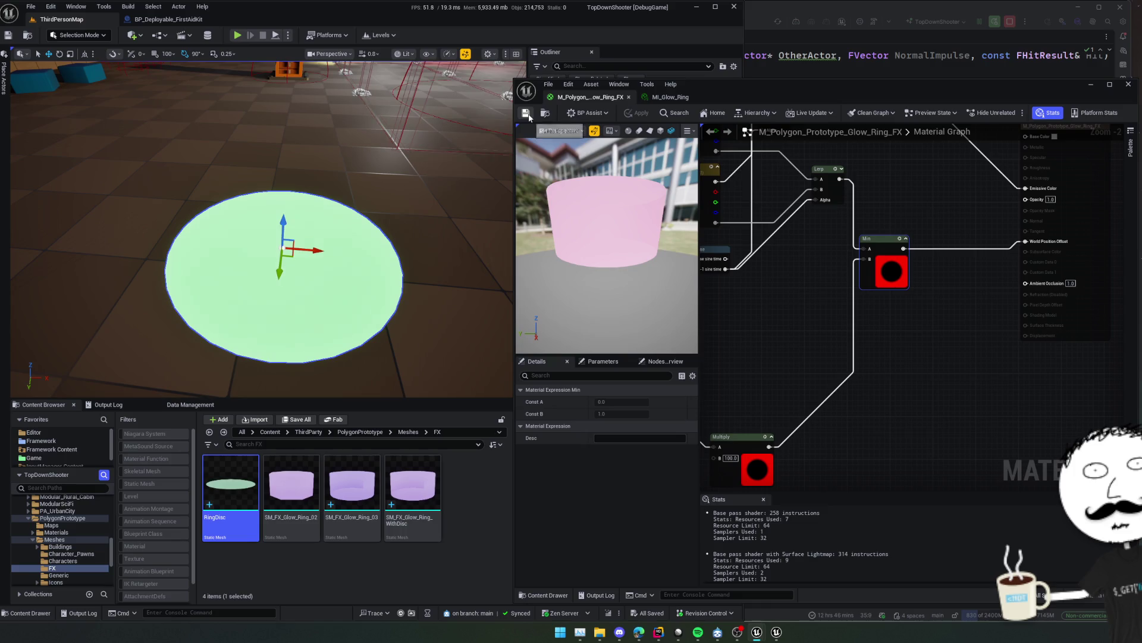
# Restore the world-position noise nodes and route the Lerp output into Opacity instead of World Position Offset.
pyautogui.moveTo(910, 387); pyautogui.dragTo(898, 410)
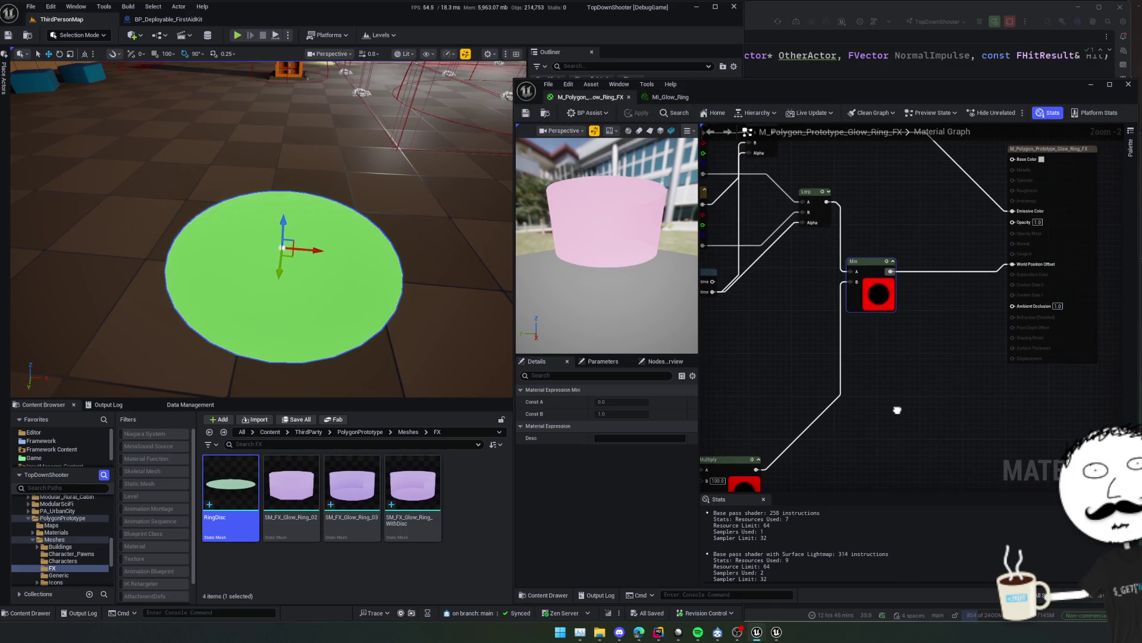
pyautogui.click(903, 368)
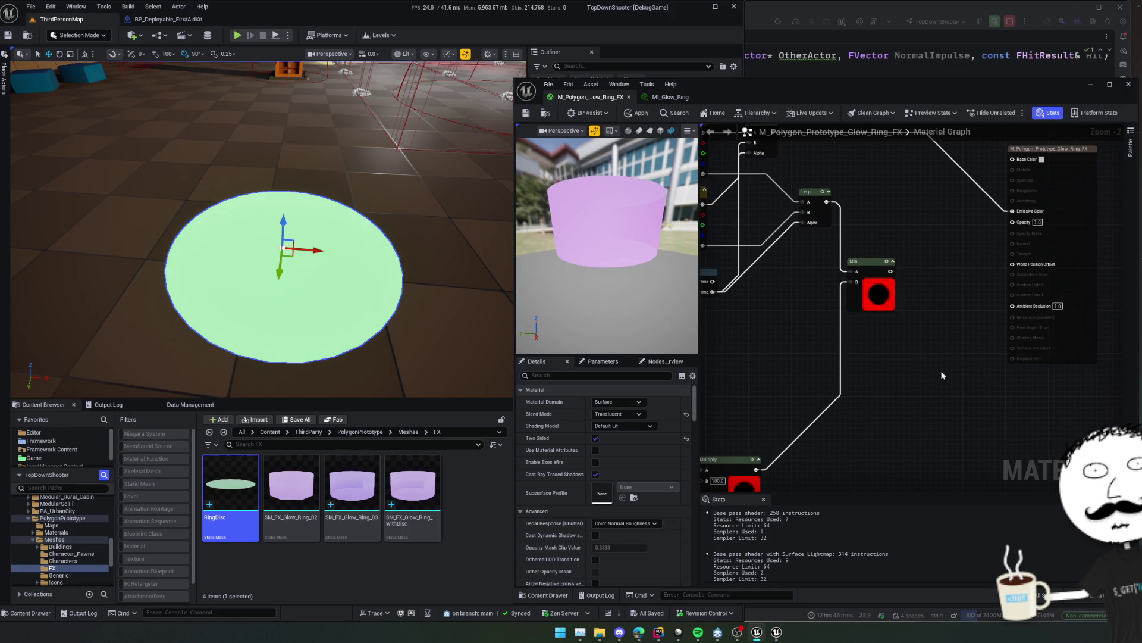
pyautogui.moveTo(940, 370); pyautogui.dragTo(921, 317)
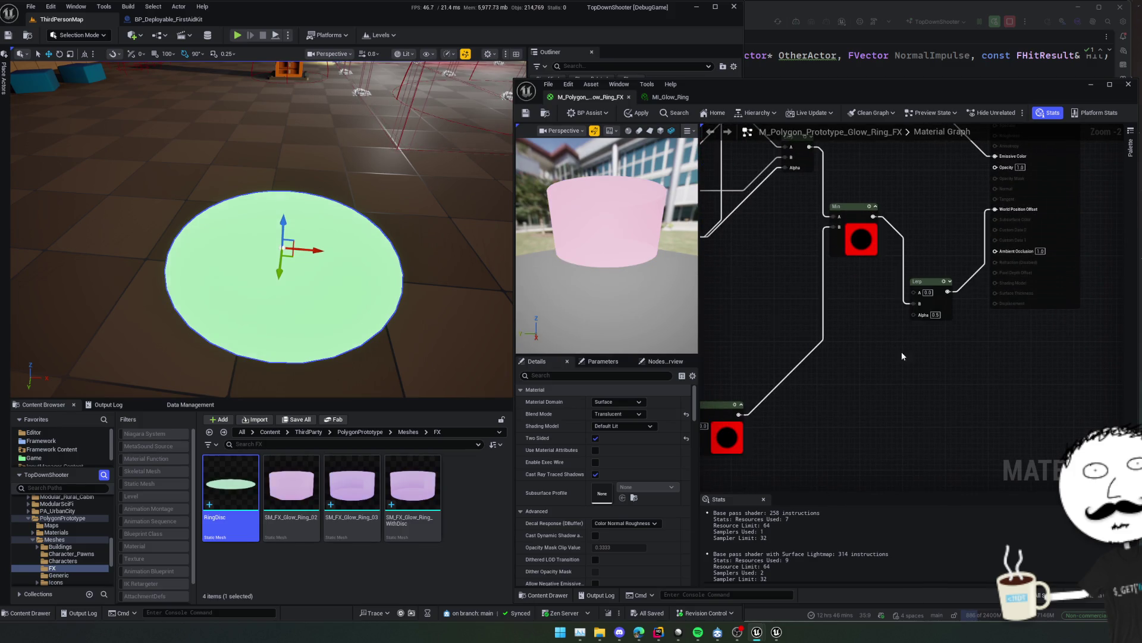
pyautogui.hotkey('ctrl', 'z')
pyautogui.moveTo(904, 341)
pyautogui.mouseDown()
pyautogui.moveTo(902, 292)
pyautogui.moveTo(897, 333)
pyautogui.mouseUp()
pyautogui.moveTo(936, 287)
pyautogui.mouseDown()
pyautogui.moveTo(985, 238)
pyautogui.moveTo(990, 160)
pyautogui.mouseUp()
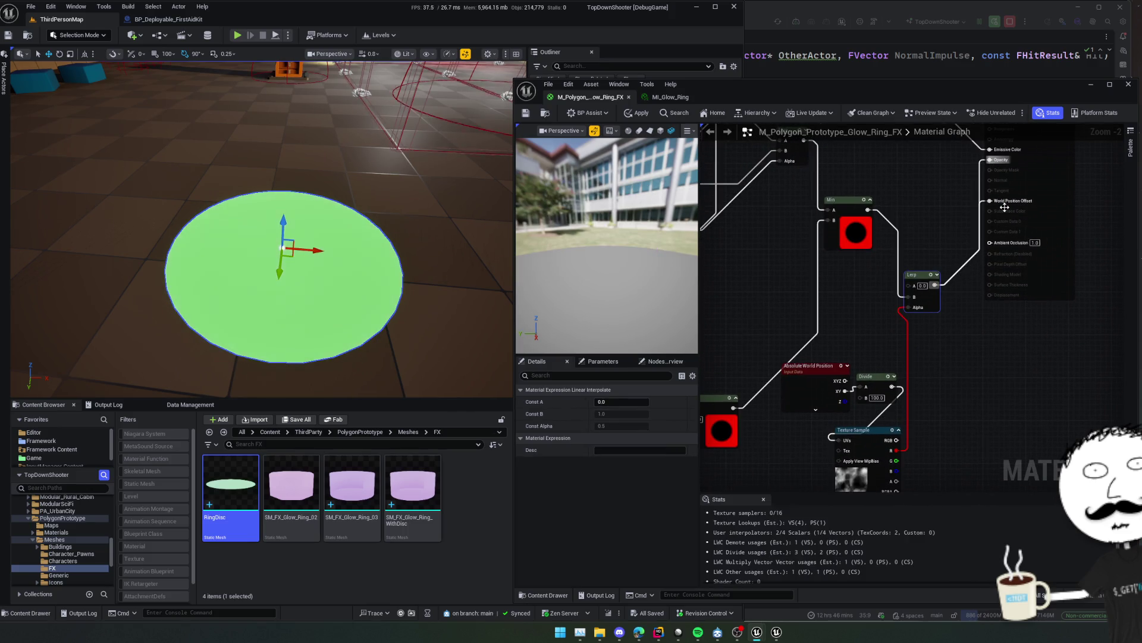
pyautogui.moveTo(923, 219); pyautogui.dragTo(948, 215)
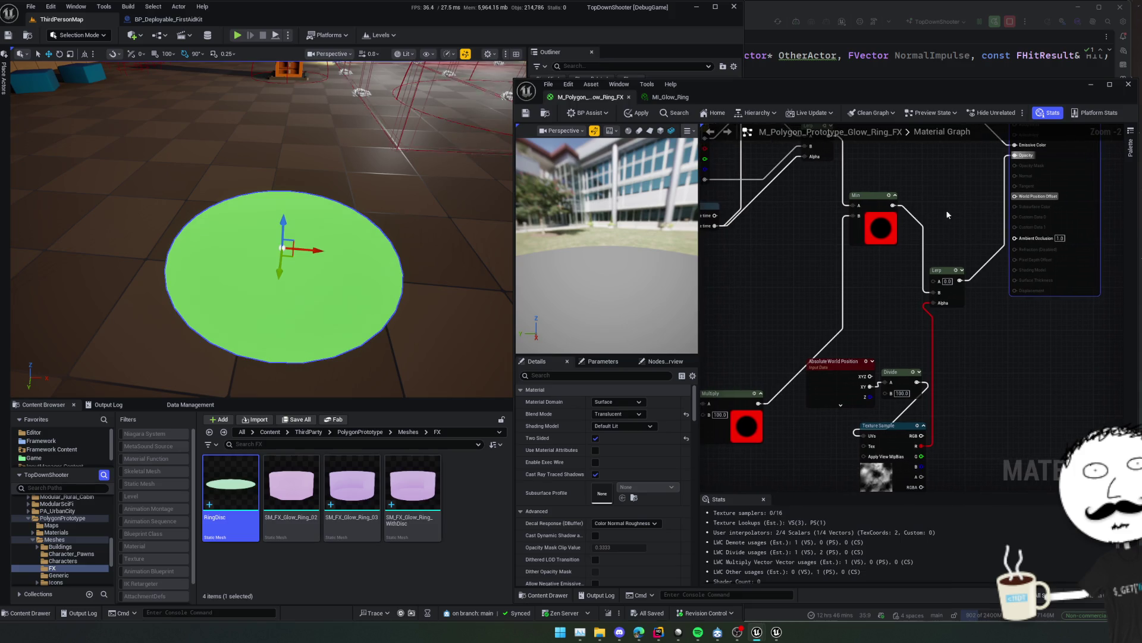
pyautogui.click(640, 115)
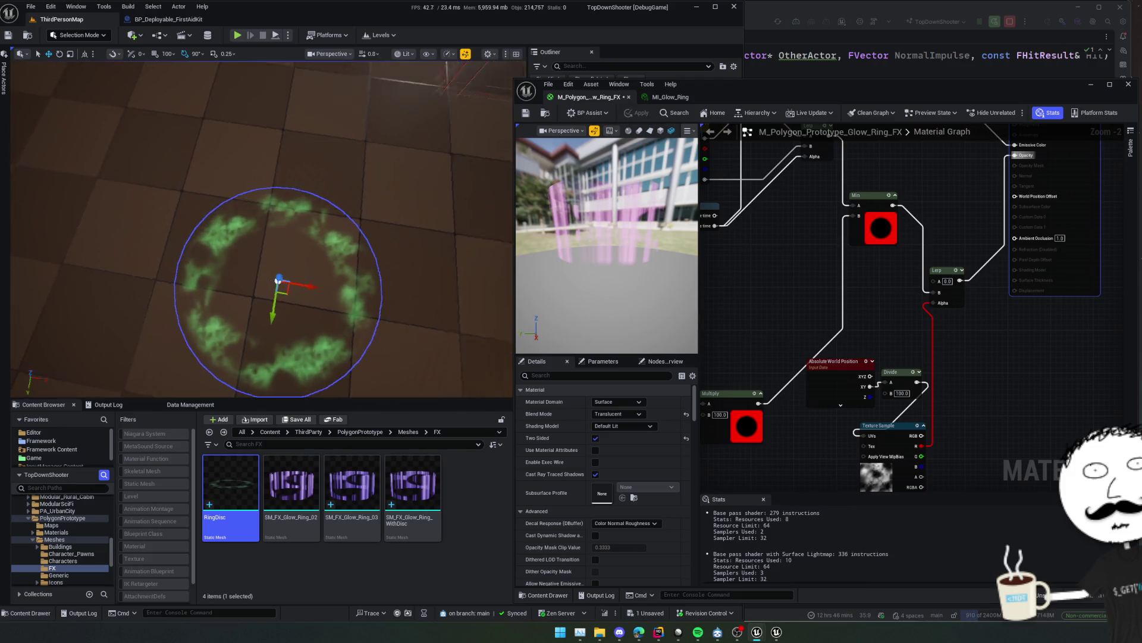
# Add a Multiply node off MF_UI_SineTime's 0-1 sine time output beside the Divide.
pyautogui.moveTo(278, 279)
pyautogui.mouseDown()
pyautogui.moveTo(345, 250)
pyautogui.moveTo(346, 321)
pyautogui.mouseUp()
pyautogui.moveTo(407, 277); pyautogui.dragTo(439, 288)
pyautogui.moveTo(979, 345)
pyautogui.mouseDown()
pyautogui.moveTo(930, 243)
pyautogui.moveTo(961, 279)
pyautogui.moveTo(943, 276)
pyautogui.mouseUp()
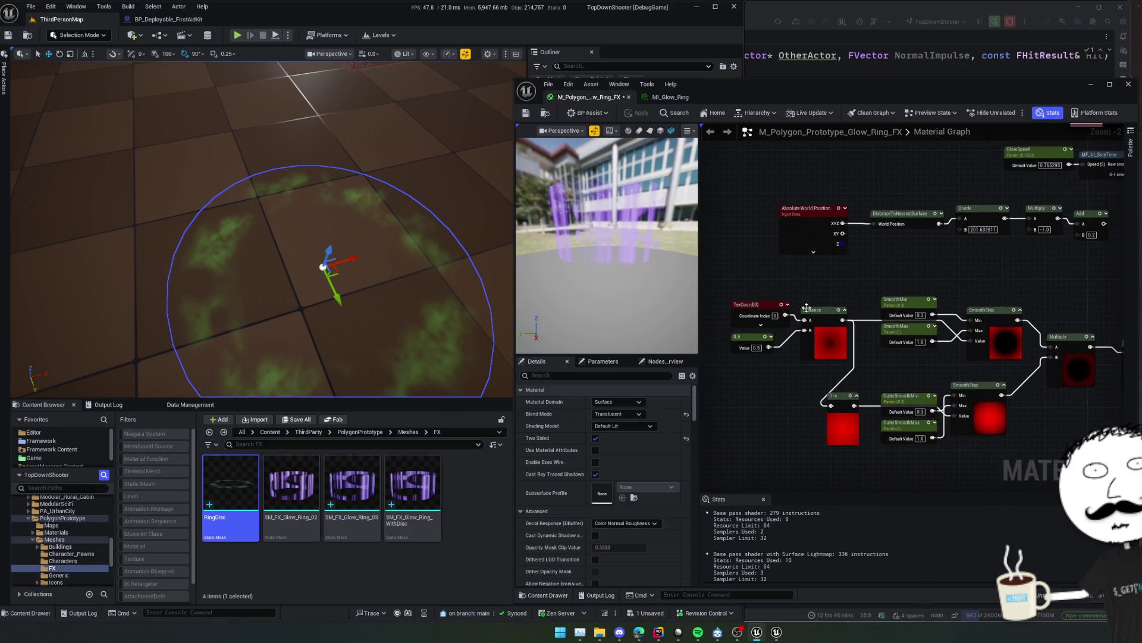
pyautogui.moveTo(806, 307)
pyautogui.mouseDown()
pyautogui.moveTo(789, 311)
pyautogui.moveTo(812, 345)
pyautogui.moveTo(804, 324)
pyautogui.moveTo(746, 366)
pyautogui.moveTo(766, 245)
pyautogui.moveTo(900, 287)
pyautogui.moveTo(863, 283)
pyautogui.moveTo(891, 305)
pyautogui.moveTo(870, 293)
pyautogui.moveTo(933, 305)
pyautogui.moveTo(897, 277)
pyautogui.mouseUp()
pyautogui.moveTo(834, 213)
pyautogui.mouseDown()
pyautogui.moveTo(875, 241)
pyautogui.moveTo(881, 290)
pyautogui.moveTo(914, 300)
pyautogui.mouseUp()
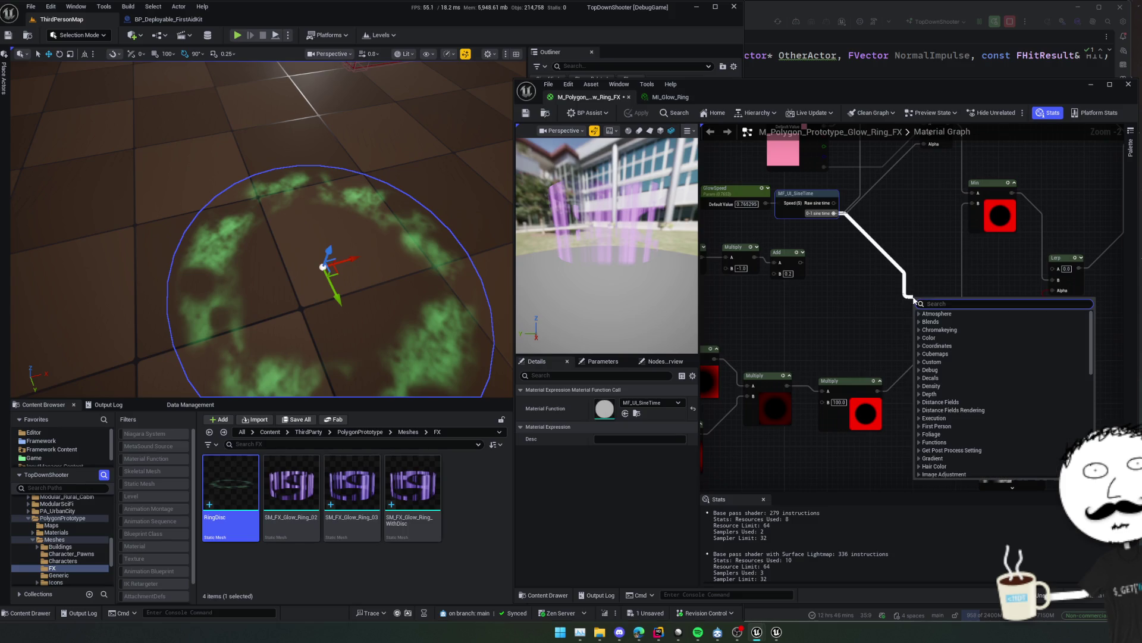
pyautogui.write('multiply')
pyautogui.press('Return')
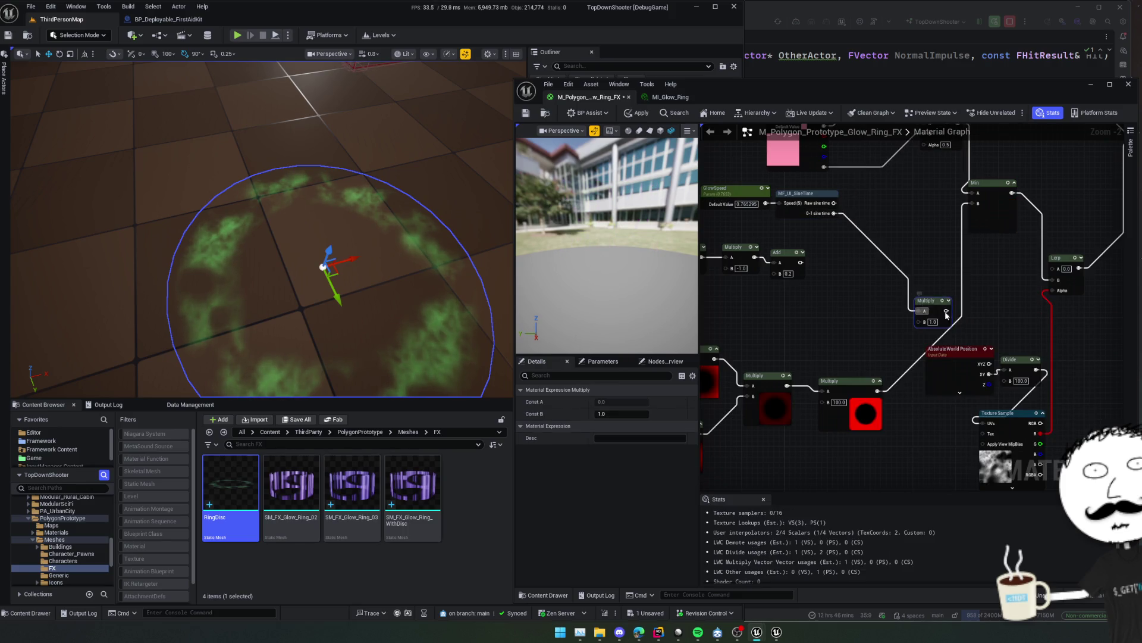
pyautogui.moveTo(947, 316); pyautogui.dragTo(1083, 364)
# Wire Divide into Multiply B and the Multiply result into the Texture Sample UVs, then apply.
pyautogui.scroll(2, 1011, 334)
pyautogui.moveTo(991, 326); pyautogui.dragTo(945, 326)
pyautogui.moveTo(1024, 311)
pyautogui.mouseDown()
pyautogui.moveTo(1006, 321)
pyautogui.moveTo(892, 267)
pyautogui.moveTo(773, 190)
pyautogui.moveTo(809, 261)
pyautogui.moveTo(920, 309)
pyautogui.moveTo(935, 335)
pyautogui.moveTo(866, 396)
pyautogui.mouseUp()
pyautogui.moveTo(789, 404); pyautogui.dragTo(789, 403)
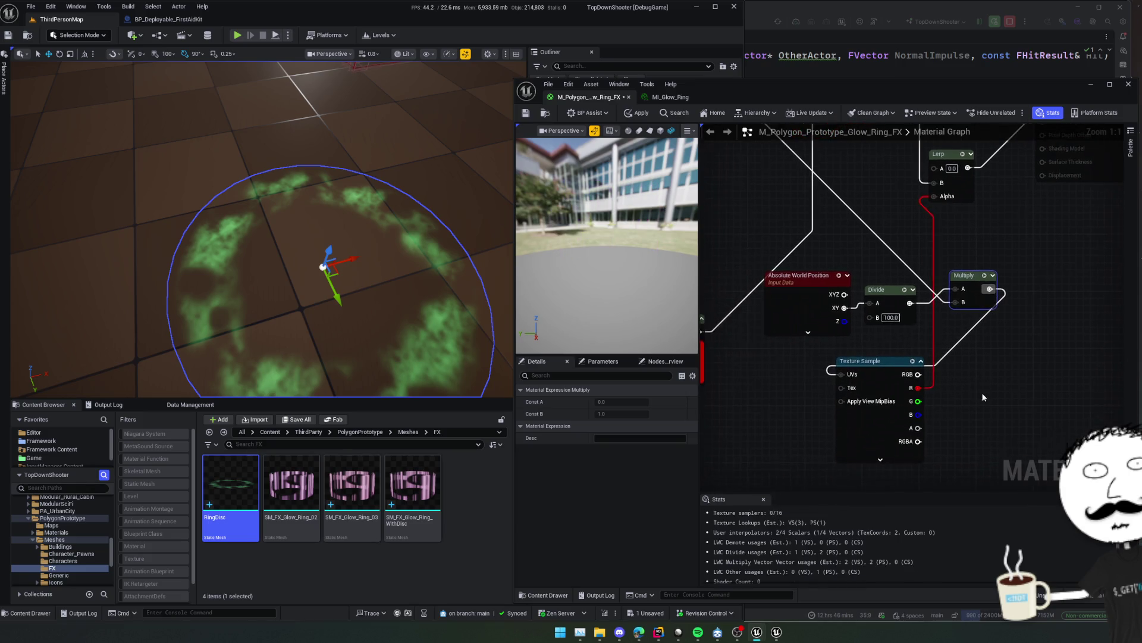
pyautogui.scroll(-2, 956, 369)
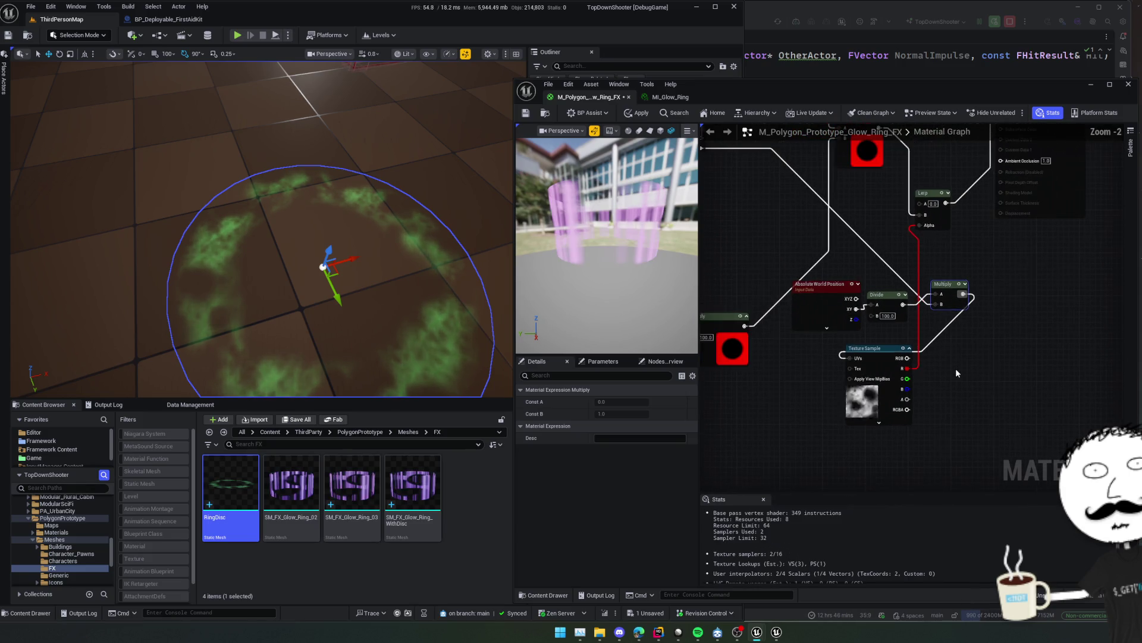
pyautogui.click(635, 113)
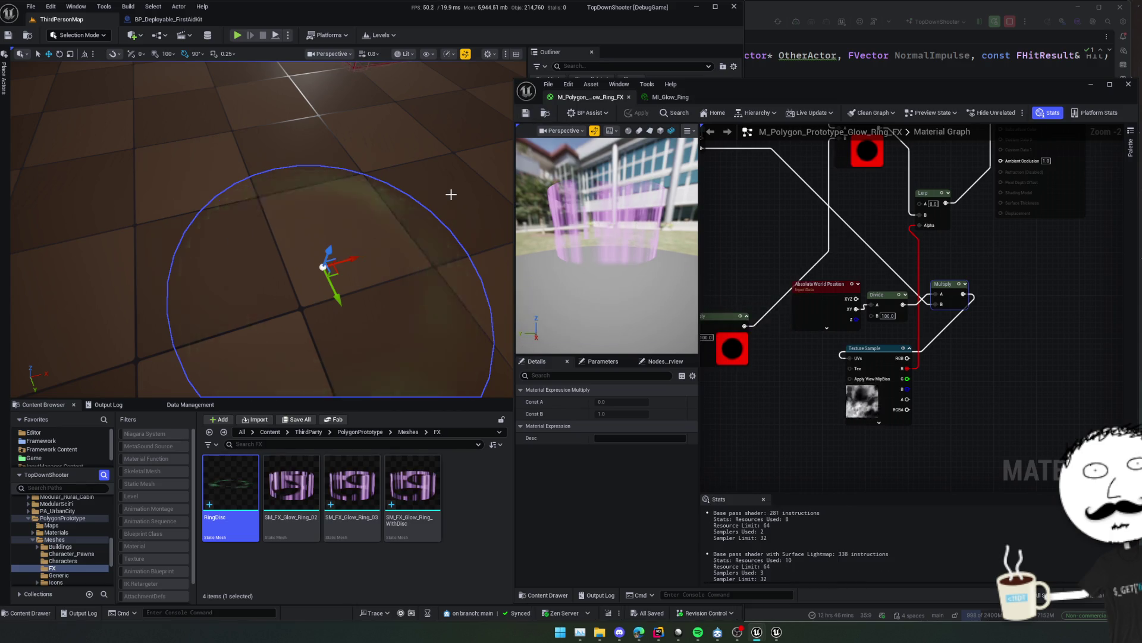
# Move the GlowSpeed and sine time nodes down and to the right.
pyautogui.moveTo(395, 225); pyautogui.dragTo(404, 220)
pyautogui.moveTo(849, 359)
pyautogui.mouseDown()
pyautogui.moveTo(942, 374)
pyautogui.moveTo(1109, 451)
pyautogui.mouseUp()
pyautogui.click(860, 218)
pyautogui.keyDown('ctrl'); pyautogui.click(919, 220); pyautogui.keyUp('ctrl')
pyautogui.moveTo(919, 220)
pyautogui.mouseDown()
pyautogui.moveTo(1018, 334)
pyautogui.moveTo(954, 336)
pyautogui.mouseUp()
# Wire the raw sine time into Multiply B and apply the material.
pyautogui.scroll(2, 969, 311)
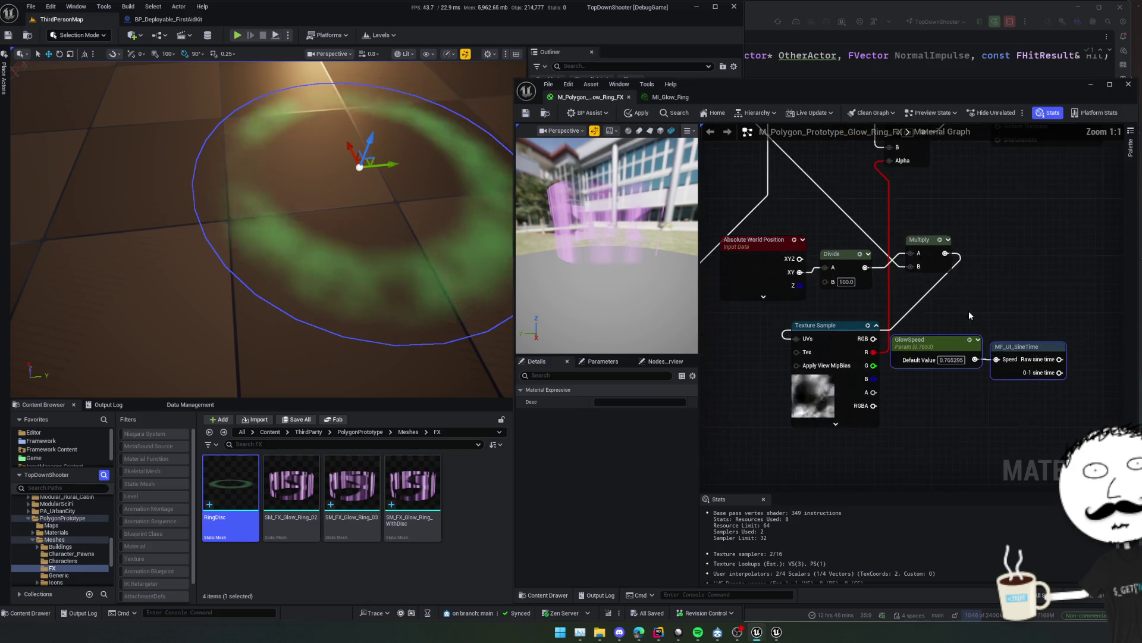
pyautogui.click(1006, 340)
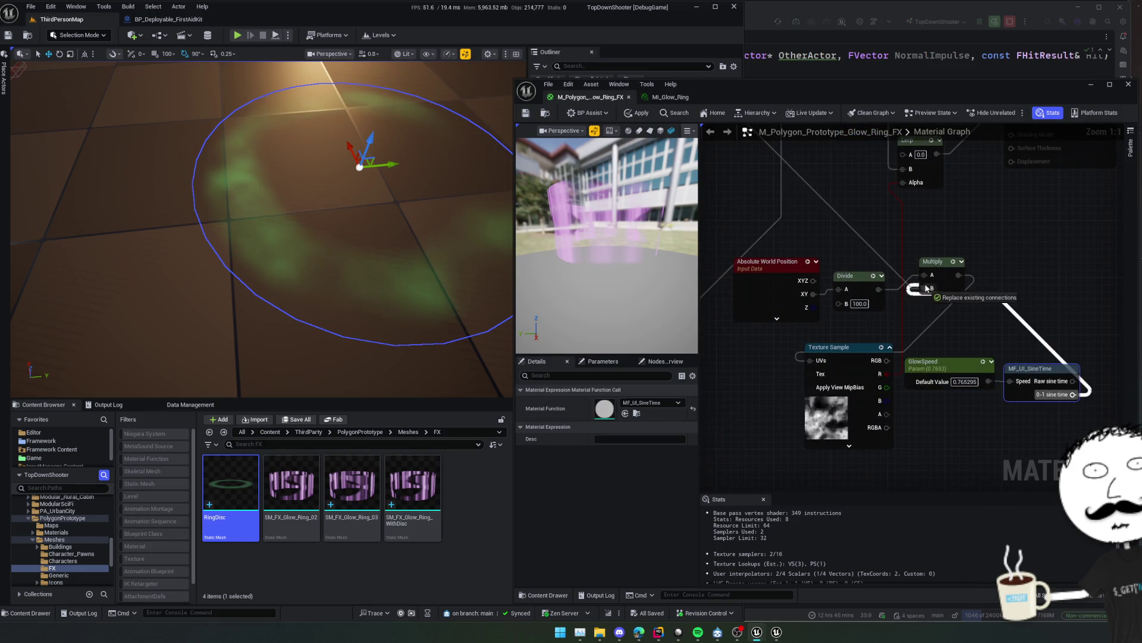
pyautogui.moveTo(1073, 380); pyautogui.dragTo(924, 288)
pyautogui.click(976, 338)
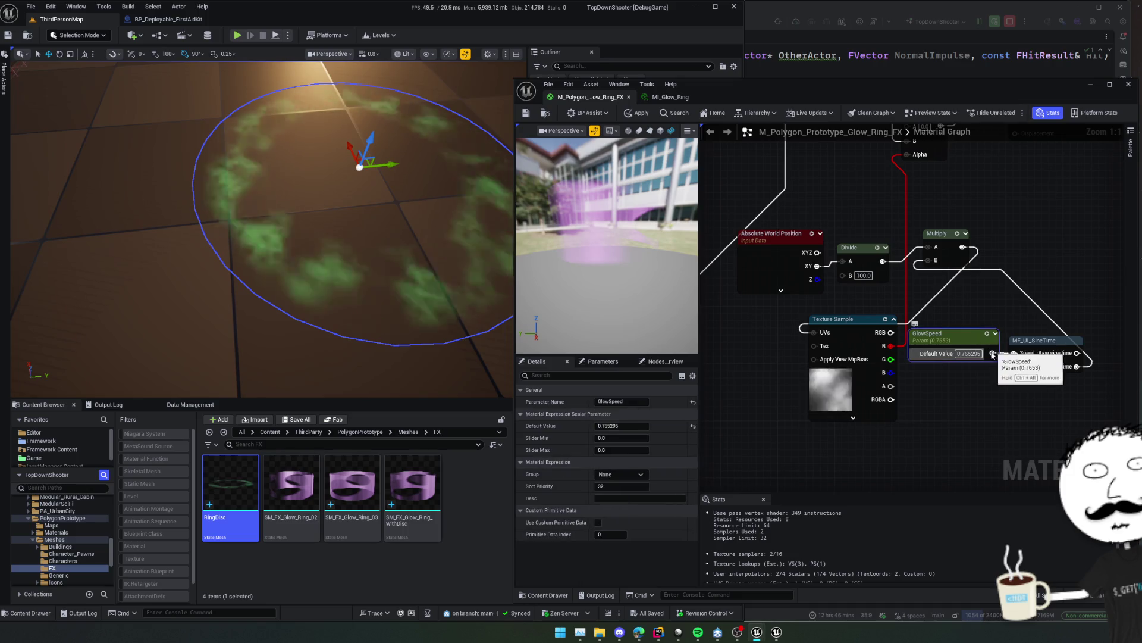
pyautogui.moveTo(967, 340); pyautogui.dragTo(974, 342)
pyautogui.click(863, 285)
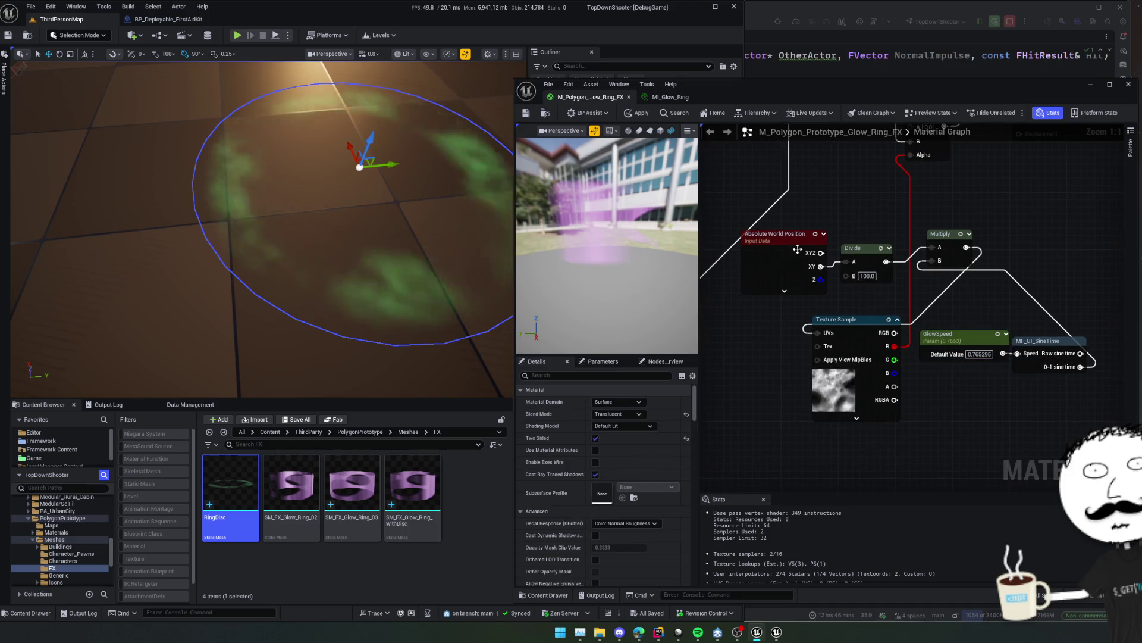
pyautogui.click(637, 113)
# Rename the speed parameter to NoiseSpeed, apply, and bring up MI_Glow_Ring.
pyautogui.click(946, 336)
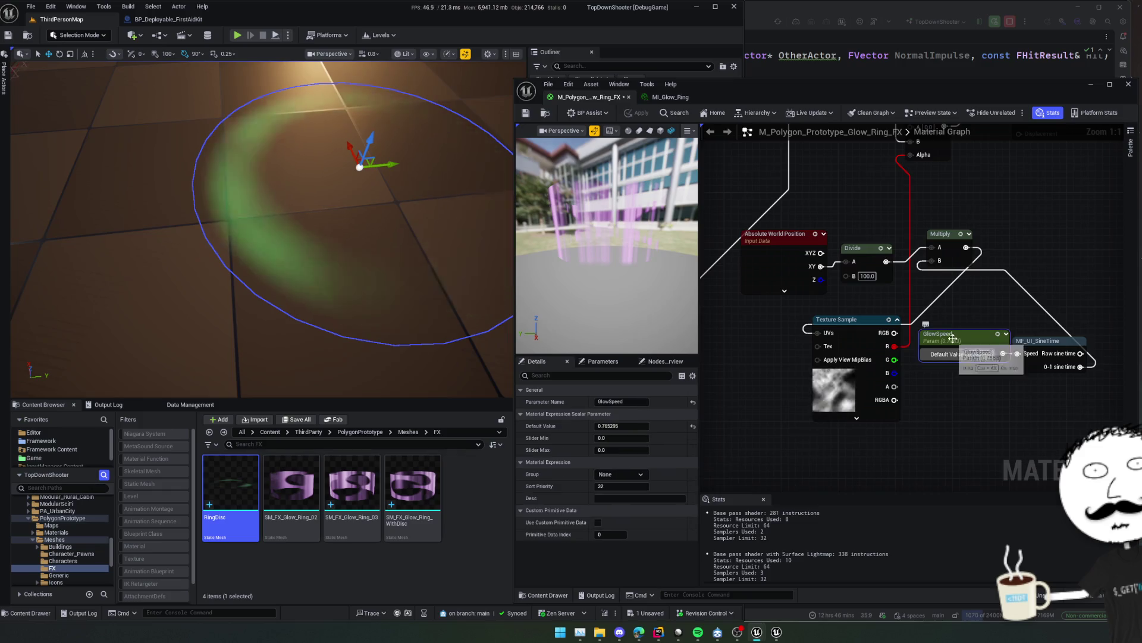
pyautogui.moveTo(928, 327)
pyautogui.mouseDown()
pyautogui.moveTo(929, 344)
pyautogui.moveTo(978, 351)
pyautogui.mouseUp()
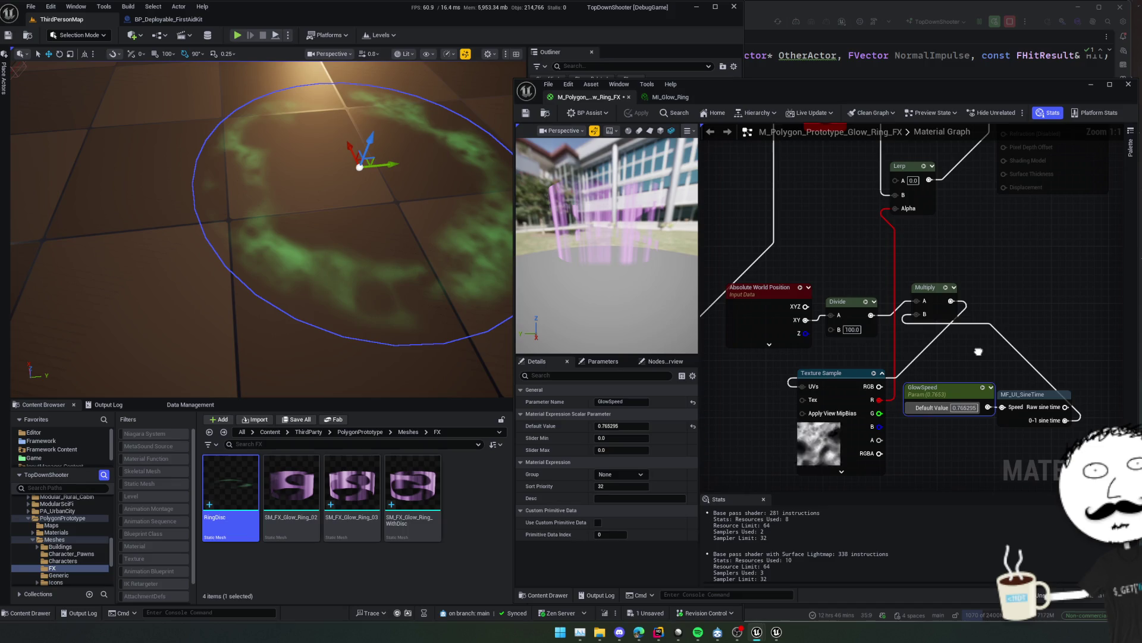
pyautogui.moveTo(979, 351); pyautogui.dragTo(980, 347)
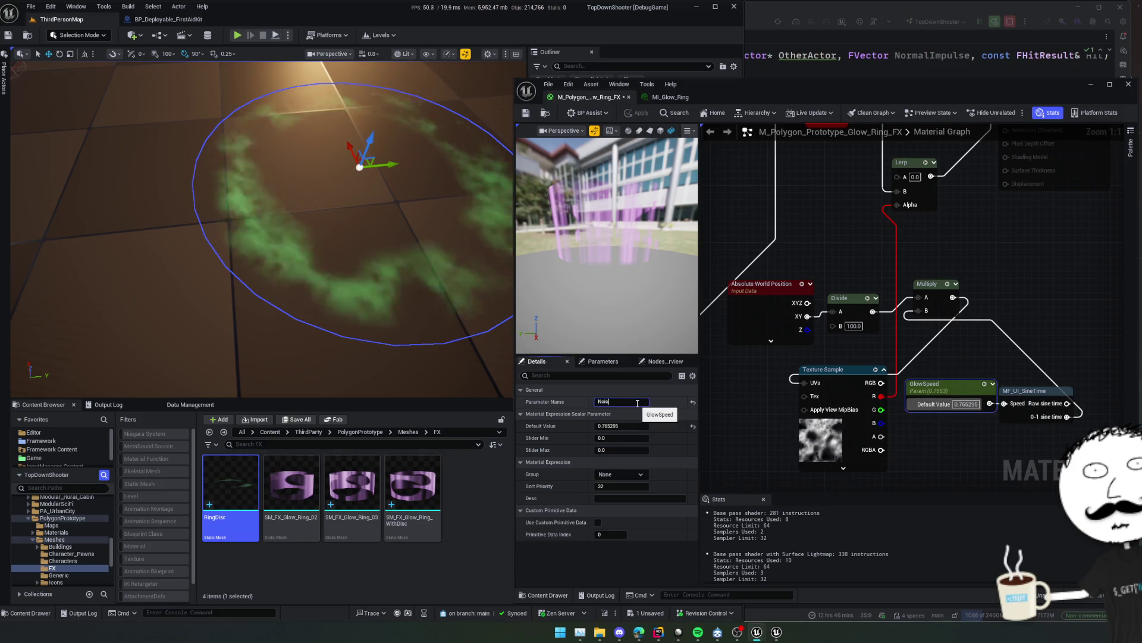
pyautogui.write('eSpeed')
pyautogui.press('Return')
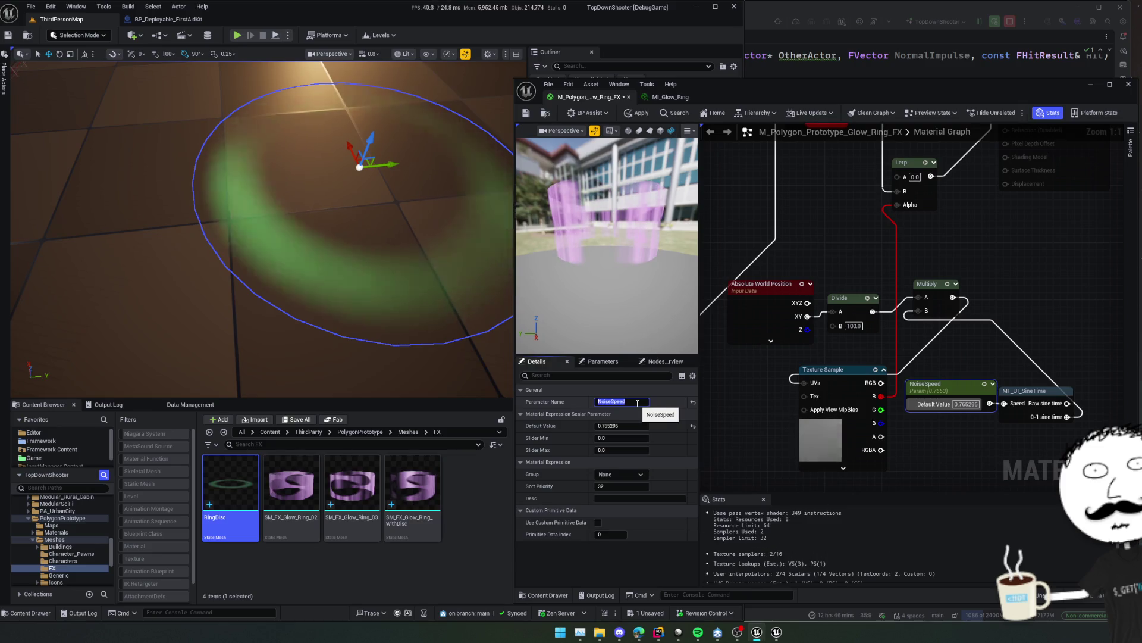
pyautogui.click(944, 387)
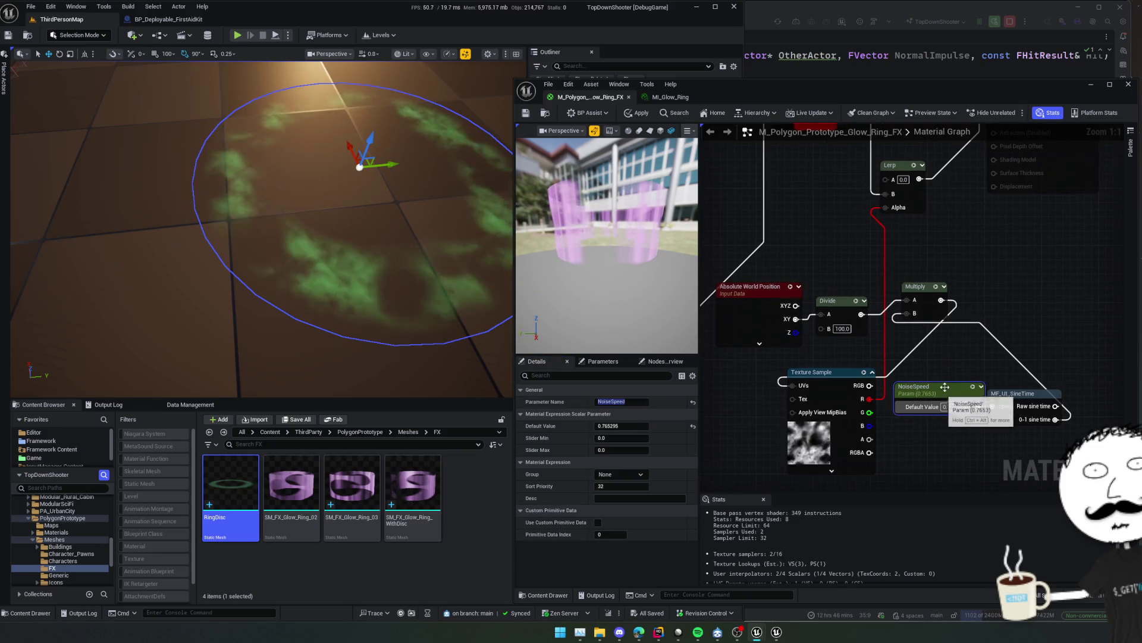
pyautogui.click(638, 113)
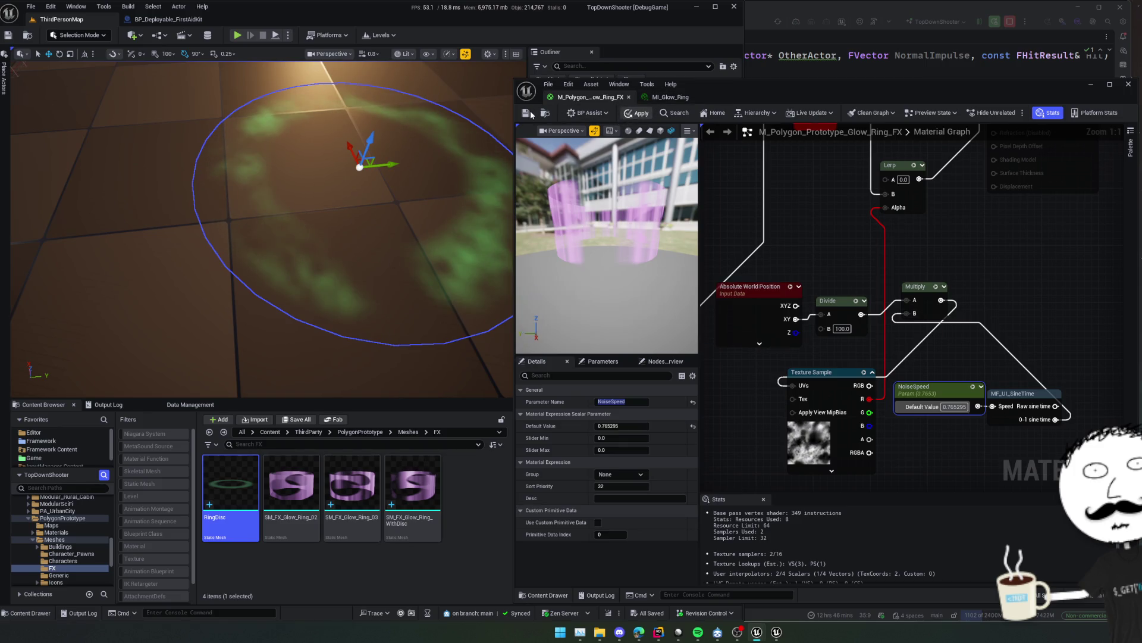
pyautogui.click(708, 97)
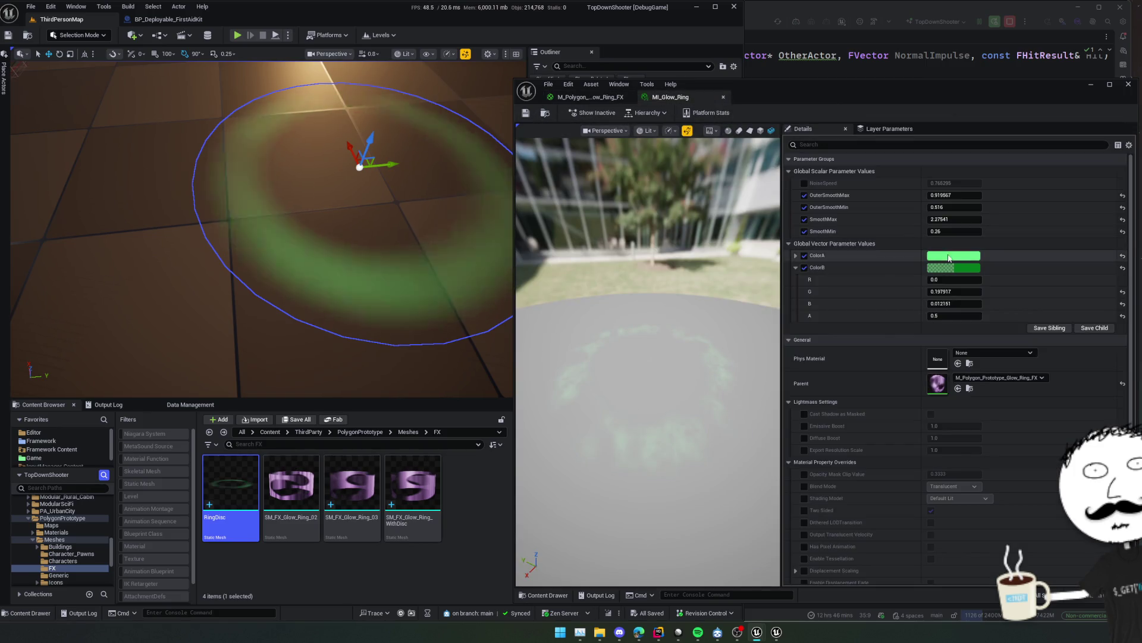
# Override NoiseSpeed at 0.085295 in MI_Glow_Ring, save it, and go back to the M_Polygon graph.
pyautogui.click(805, 184)
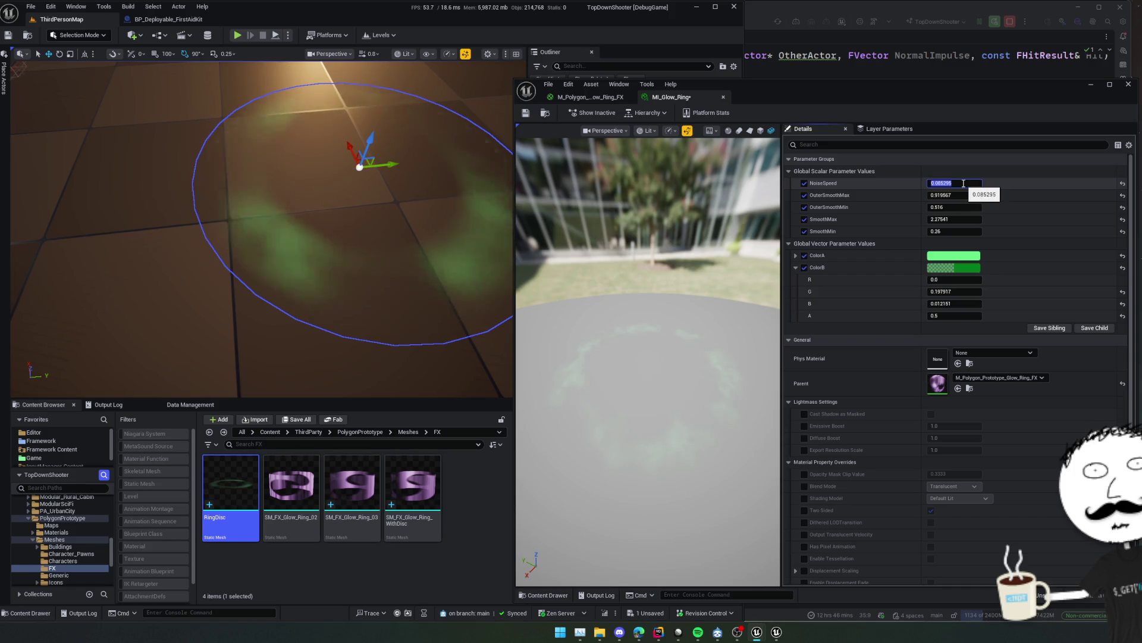
pyautogui.hotkey('ctrl', 's')
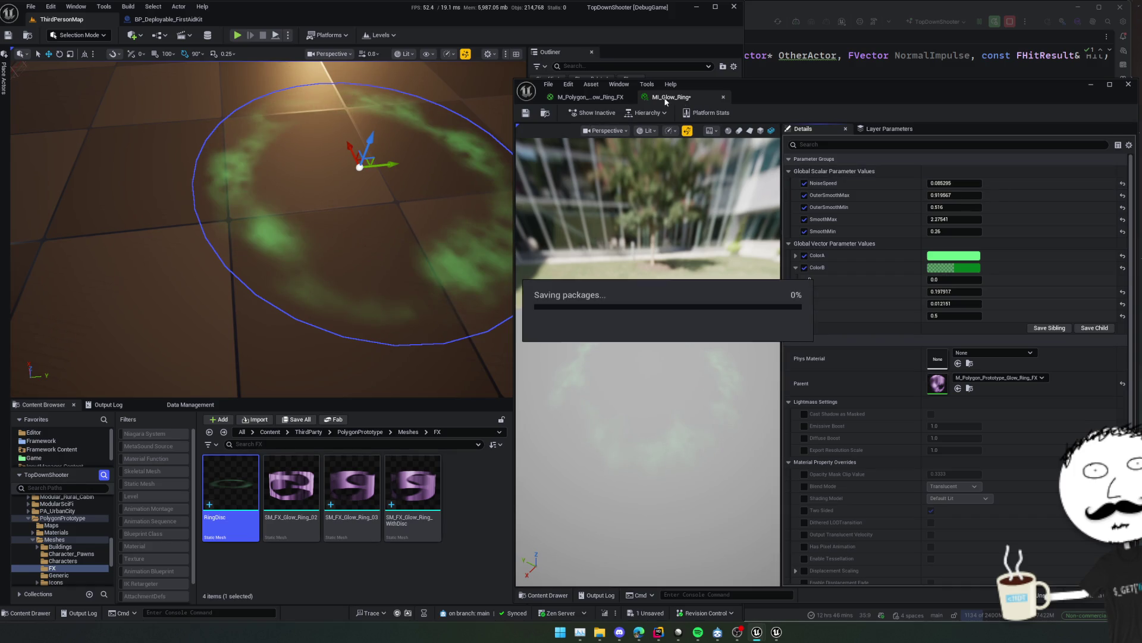
pyautogui.click(589, 97)
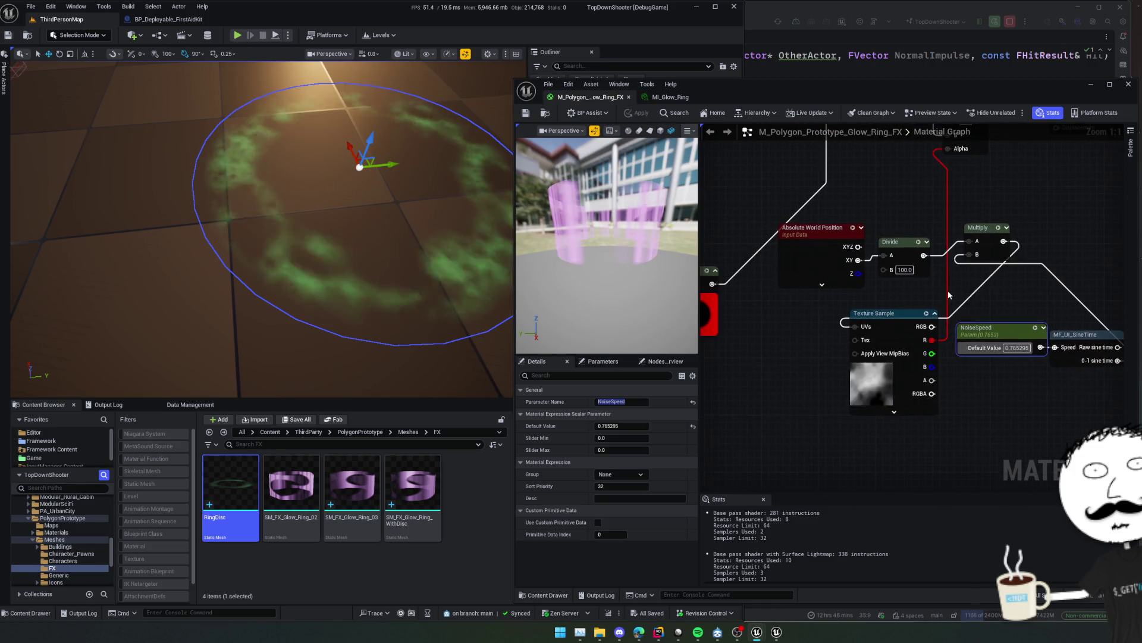
# Delete the Absolute World Position and Divide nodes and add a Panner node.
pyautogui.click(881, 283)
pyautogui.moveTo(882, 284)
pyautogui.mouseDown()
pyautogui.moveTo(905, 295)
pyautogui.moveTo(859, 308)
pyautogui.moveTo(863, 322)
pyautogui.moveTo(952, 265)
pyautogui.moveTo(988, 261)
pyautogui.mouseUp()
pyautogui.press('Delete')
pyautogui.rightClick(914, 263)
pyautogui.write('panner')
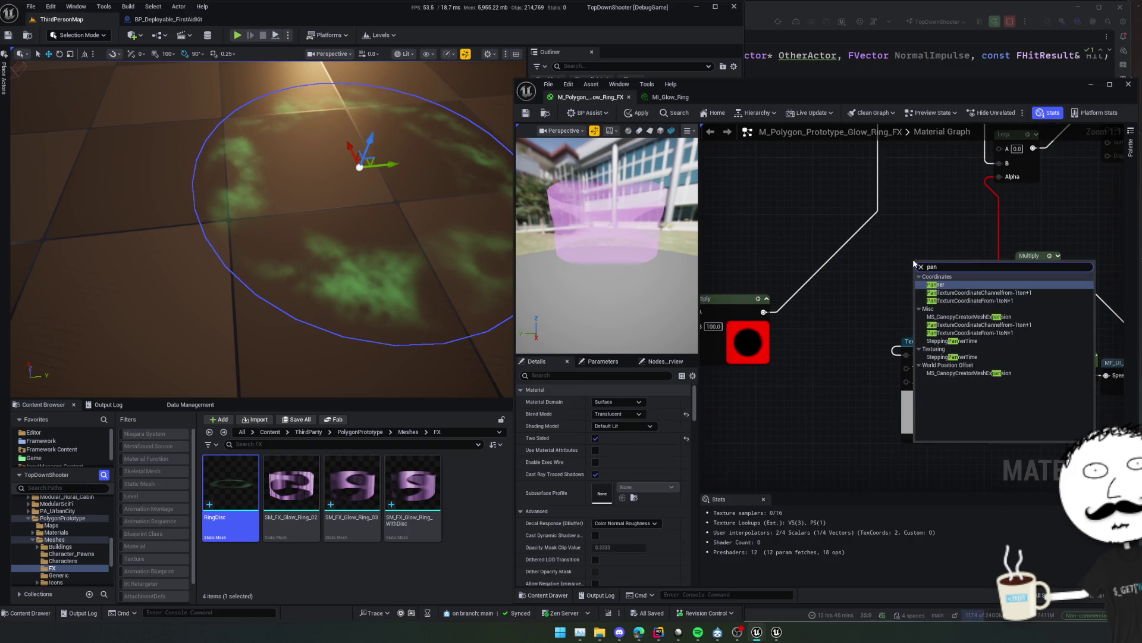
pyautogui.click(975, 277)
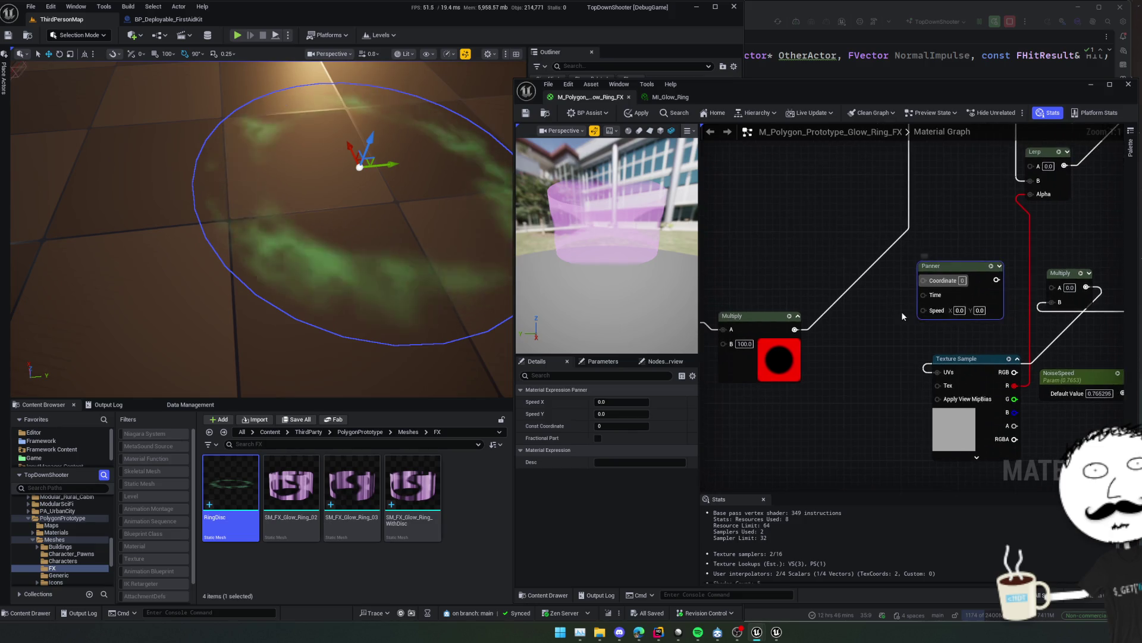
# Place TexCoord beside the Panner, wire the sine time into Panner Time, and delete the Multiply.
pyautogui.scroll(-2, 901, 312)
pyautogui.click(816, 248)
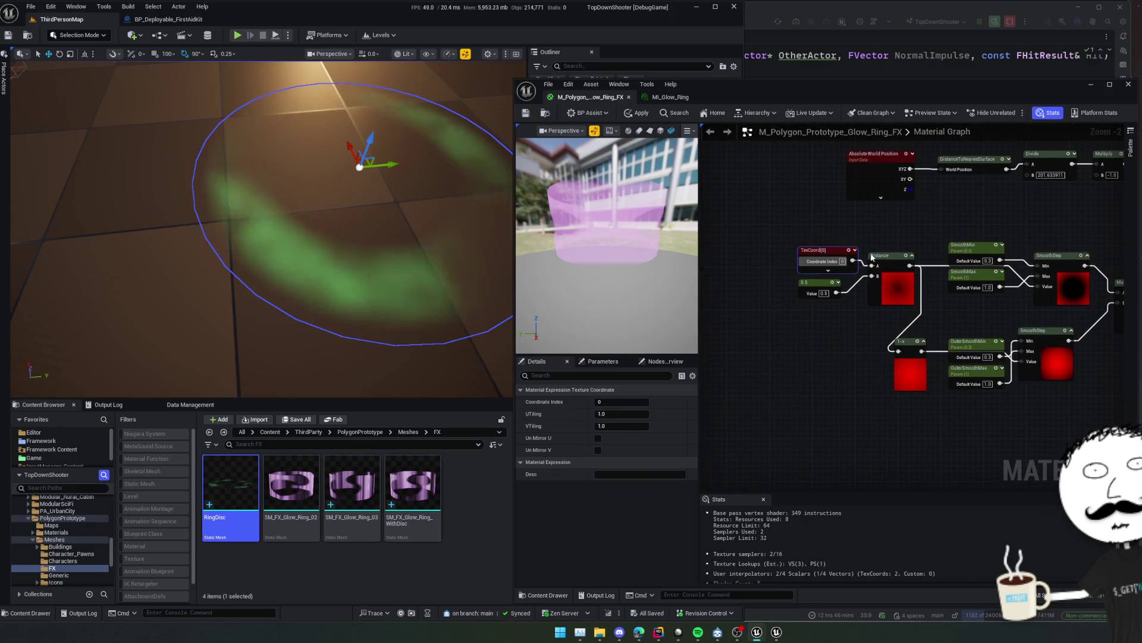
pyautogui.moveTo(1115, 253); pyautogui.dragTo(787, 265)
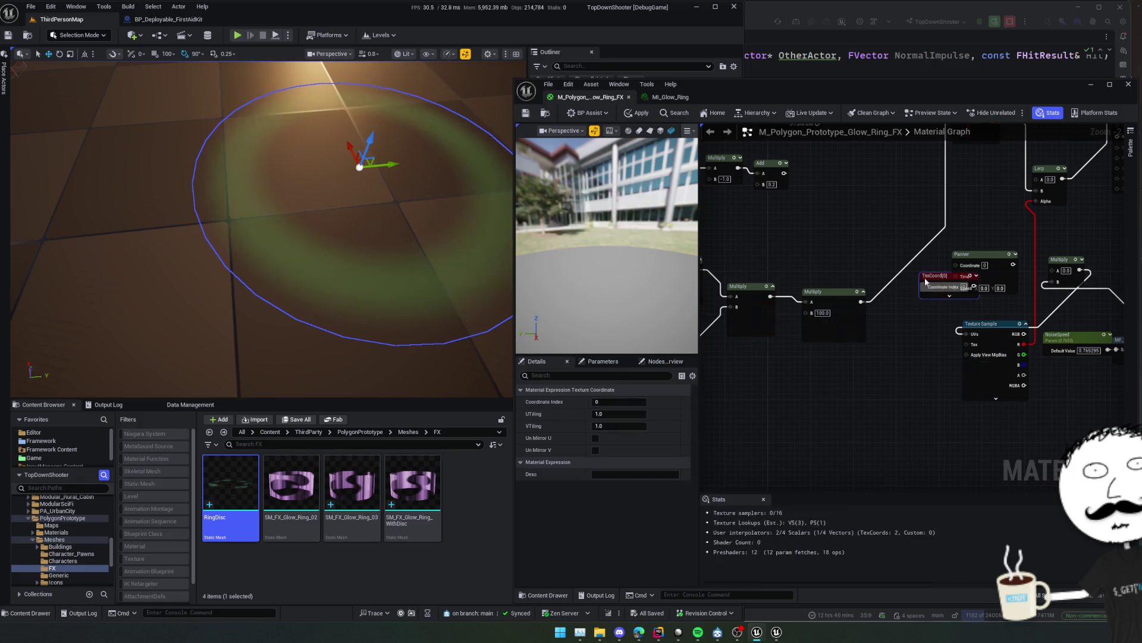
pyautogui.scroll(2, 915, 302)
pyautogui.moveTo(919, 270)
pyautogui.mouseDown()
pyautogui.moveTo(897, 248)
pyautogui.moveTo(745, 232)
pyautogui.mouseUp()
pyautogui.moveTo(1101, 360)
pyautogui.mouseDown()
pyautogui.moveTo(1011, 310)
pyautogui.moveTo(830, 260)
pyautogui.moveTo(840, 295)
pyautogui.mouseUp()
pyautogui.moveTo(950, 244)
pyautogui.mouseDown()
pyautogui.moveTo(958, 222)
pyautogui.moveTo(997, 219)
pyautogui.moveTo(969, 220)
pyautogui.moveTo(937, 234)
pyautogui.moveTo(996, 242)
pyautogui.mouseUp()
pyautogui.press('Delete')
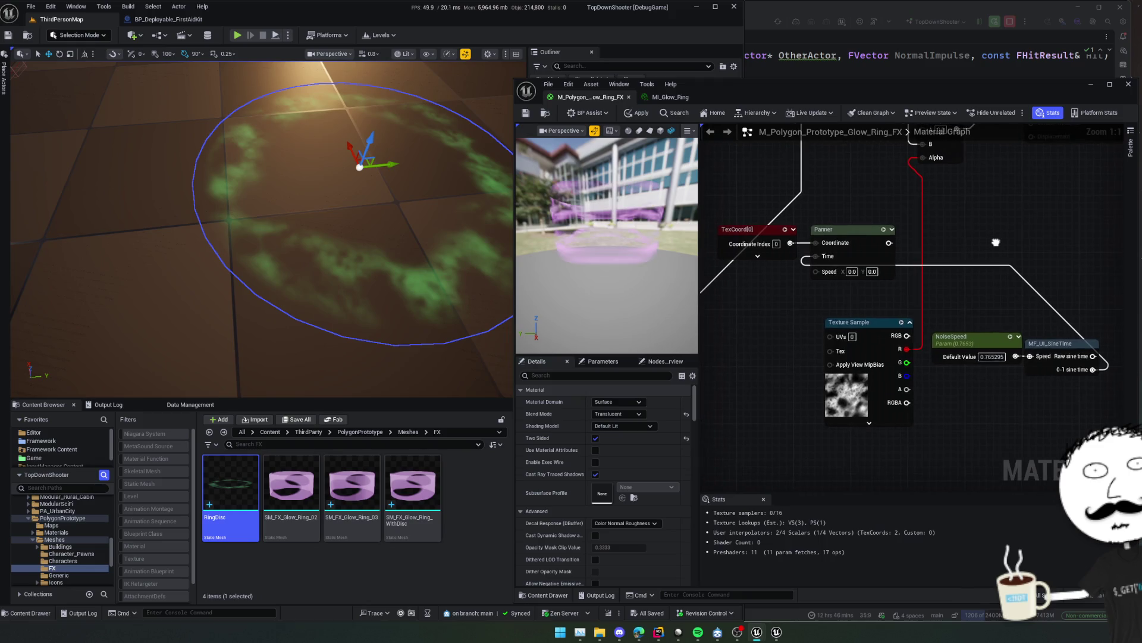
# Connect the Panner output to the Texture Sample UVs and gather TexCoord, sine time and NoiseSpeed beside it.
pyautogui.moveTo(908, 280); pyautogui.dragTo(929, 291)
pyautogui.moveTo(909, 254); pyautogui.dragTo(852, 348)
pyautogui.moveTo(945, 312)
pyautogui.mouseDown()
pyautogui.moveTo(918, 319)
pyautogui.moveTo(938, 330)
pyautogui.moveTo(1017, 326)
pyautogui.mouseUp()
pyautogui.scroll(-1, 993, 328)
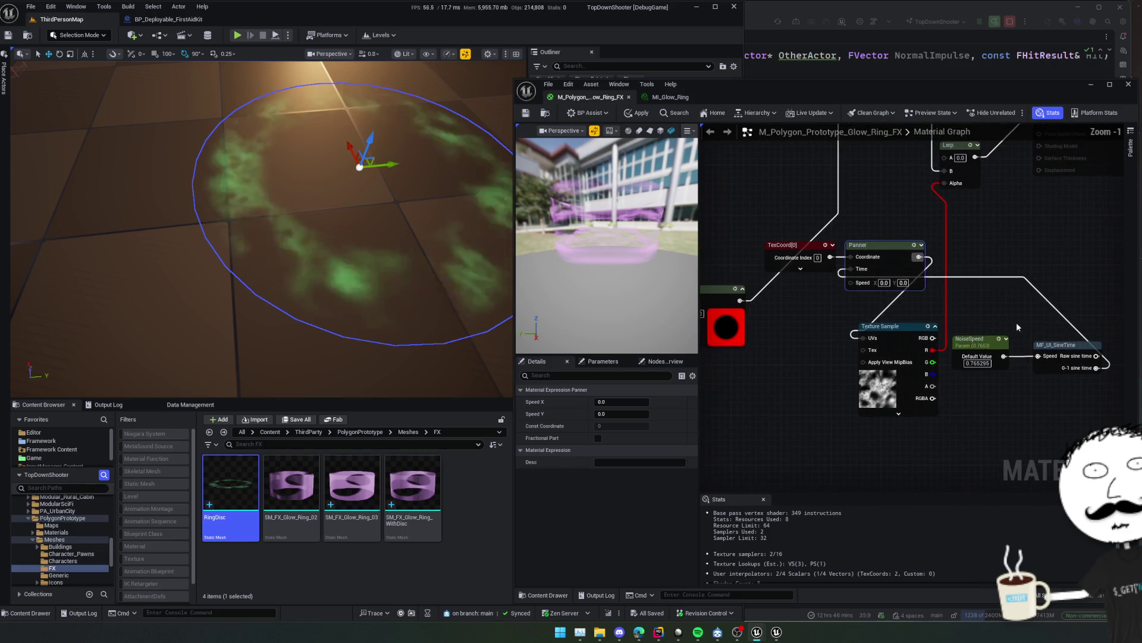
pyautogui.moveTo(946, 330); pyautogui.dragTo(1047, 357)
pyautogui.moveTo(1072, 351)
pyautogui.mouseDown()
pyautogui.moveTo(827, 358)
pyautogui.moveTo(788, 306)
pyautogui.moveTo(782, 277)
pyautogui.moveTo(819, 439)
pyautogui.moveTo(832, 439)
pyautogui.mouseUp()
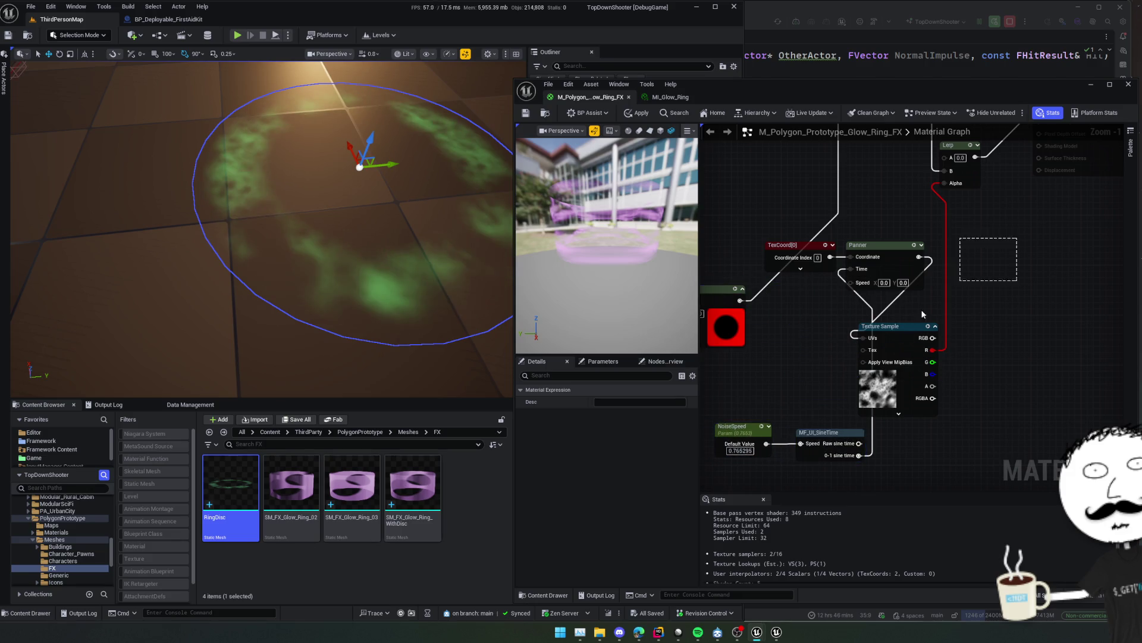
pyautogui.moveTo(922, 314)
pyautogui.mouseDown()
pyautogui.moveTo(985, 352)
pyautogui.moveTo(1028, 351)
pyautogui.mouseUp()
pyautogui.moveTo(799, 244); pyautogui.dragTo(827, 378)
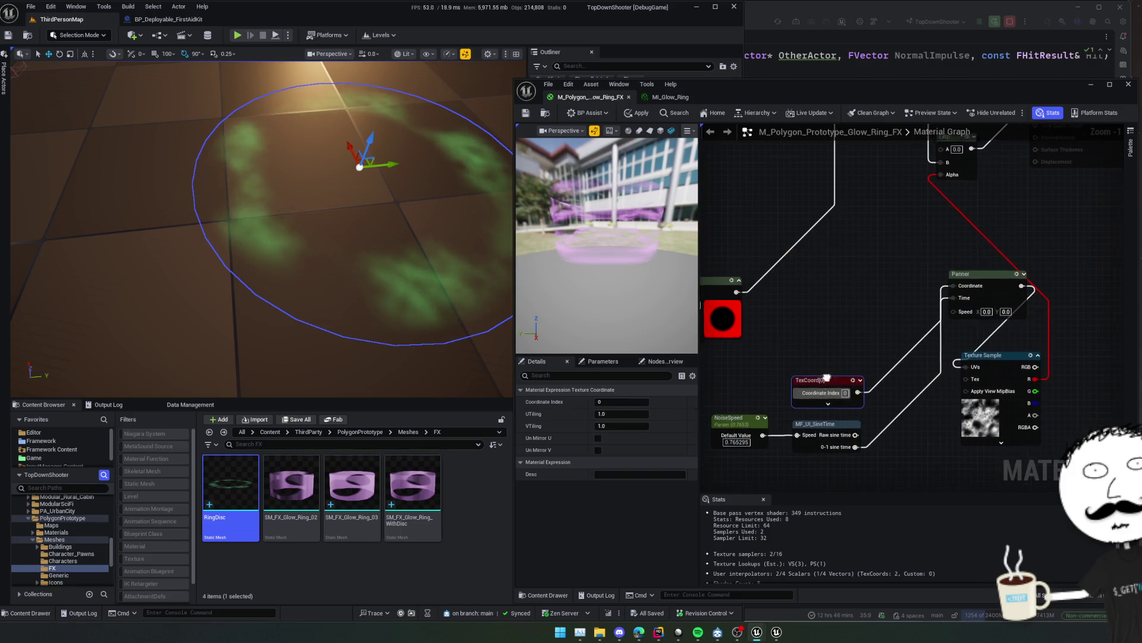
pyautogui.moveTo(857, 325)
pyautogui.mouseDown()
pyautogui.moveTo(933, 219)
pyautogui.moveTo(823, 225)
pyautogui.moveTo(916, 310)
pyautogui.moveTo(921, 171)
pyautogui.mouseUp()
pyautogui.scroll(1, 823, 220)
pyautogui.moveTo(1034, 269)
pyautogui.mouseDown()
pyautogui.moveTo(1014, 258)
pyautogui.moveTo(1013, 288)
pyautogui.mouseUp()
pyautogui.moveTo(910, 291)
pyautogui.mouseDown()
pyautogui.moveTo(833, 356)
pyautogui.moveTo(821, 351)
pyautogui.moveTo(897, 277)
pyautogui.mouseUp()
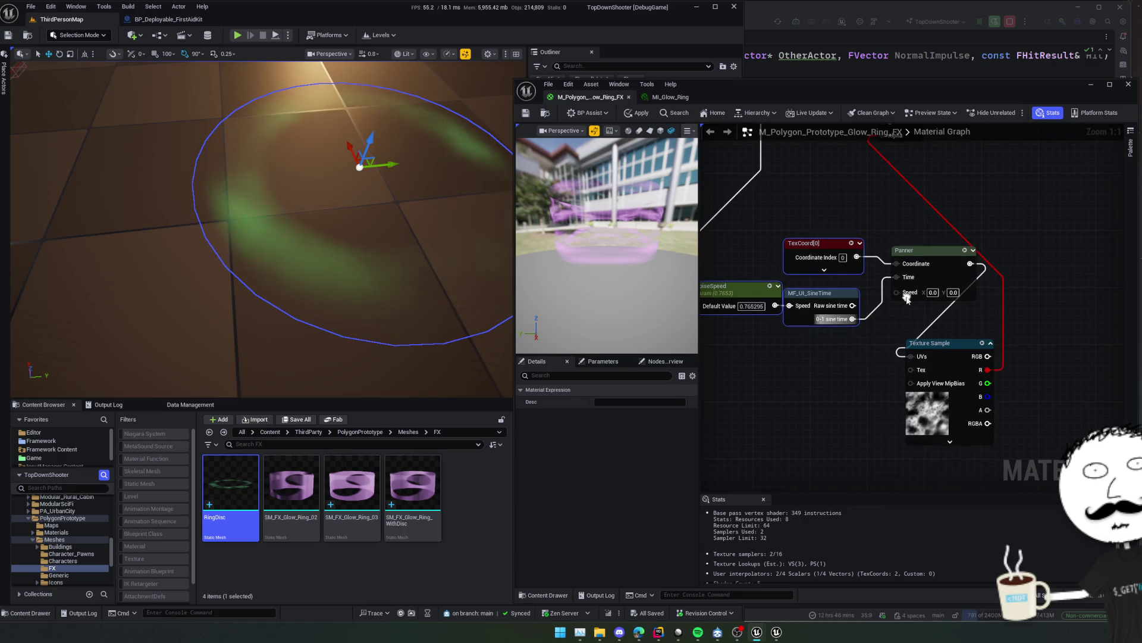
# Add a 0.04 speed constant to the Panner Speed, then delete it.
pyautogui.click(826, 347)
pyautogui.moveTo(877, 357); pyautogui.dragTo(897, 292)
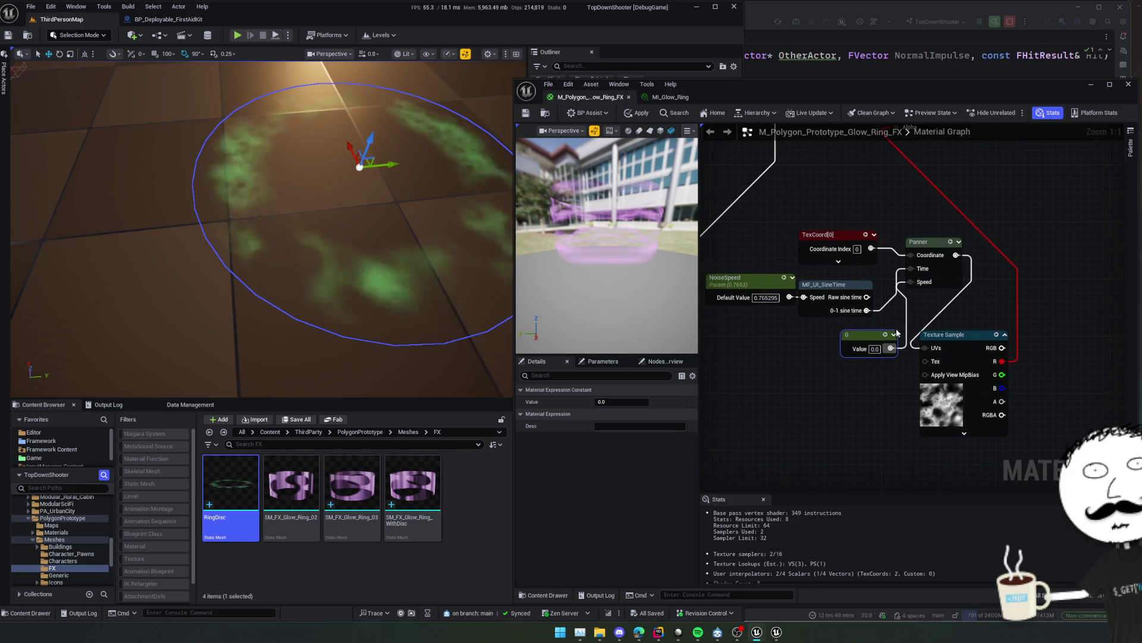
pyautogui.moveTo(897, 343); pyautogui.dragTo(913, 347)
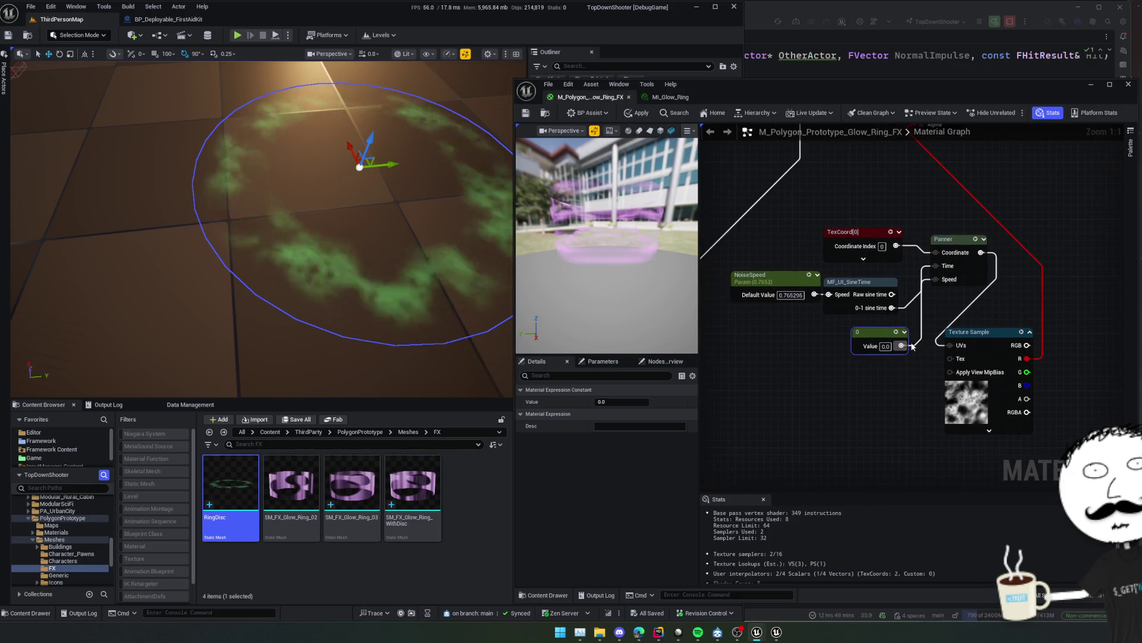
pyautogui.click(641, 401)
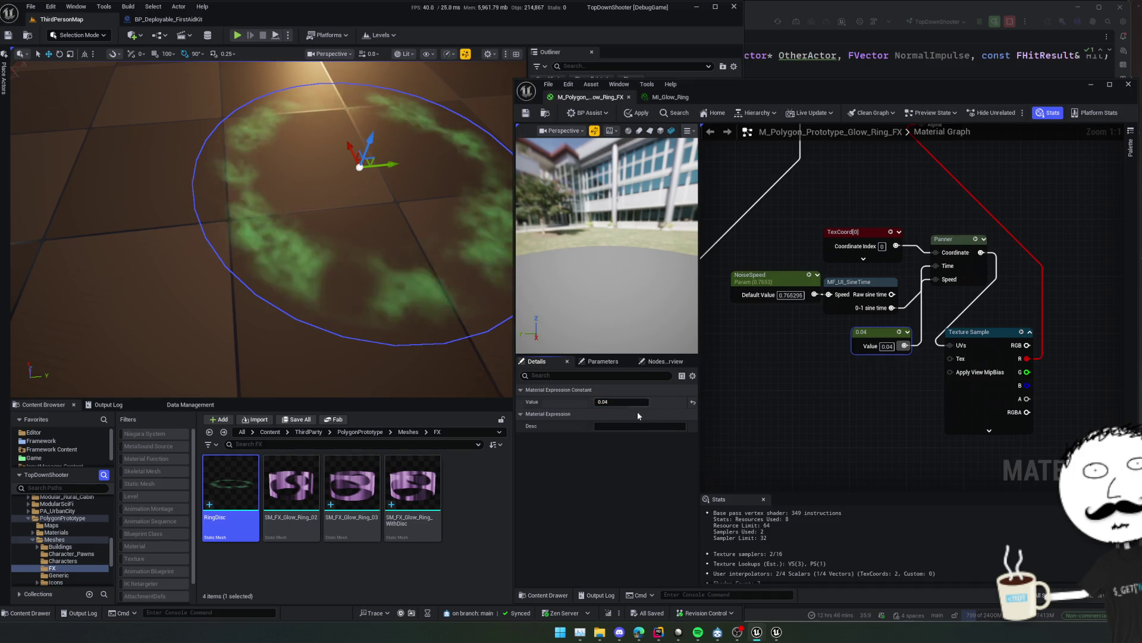
pyautogui.moveTo(847, 358); pyautogui.dragTo(839, 362)
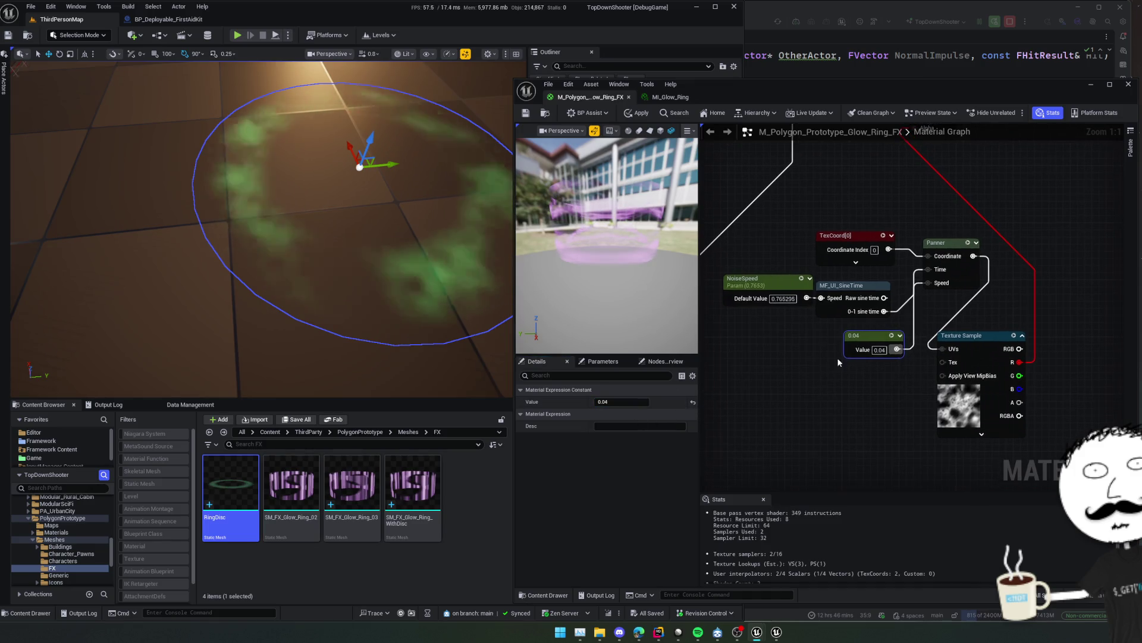
pyautogui.press('Delete')
# Set the Panner's Speed X to 0.1 on the node and save the material.
pyautogui.click(965, 285)
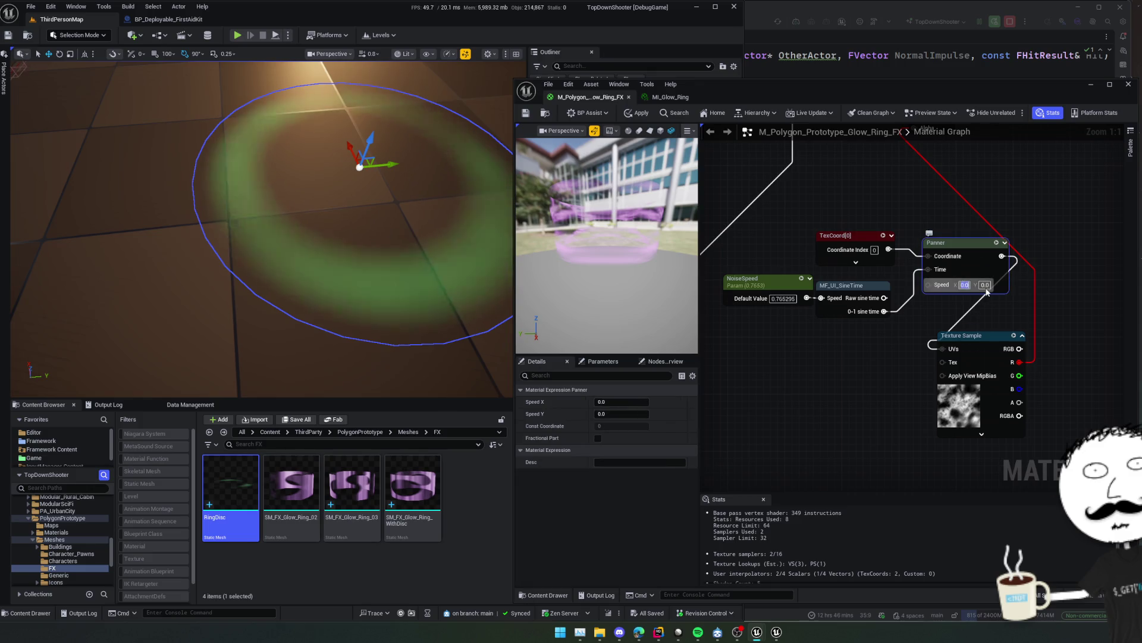
pyautogui.write('0.1')
pyautogui.press('Return')
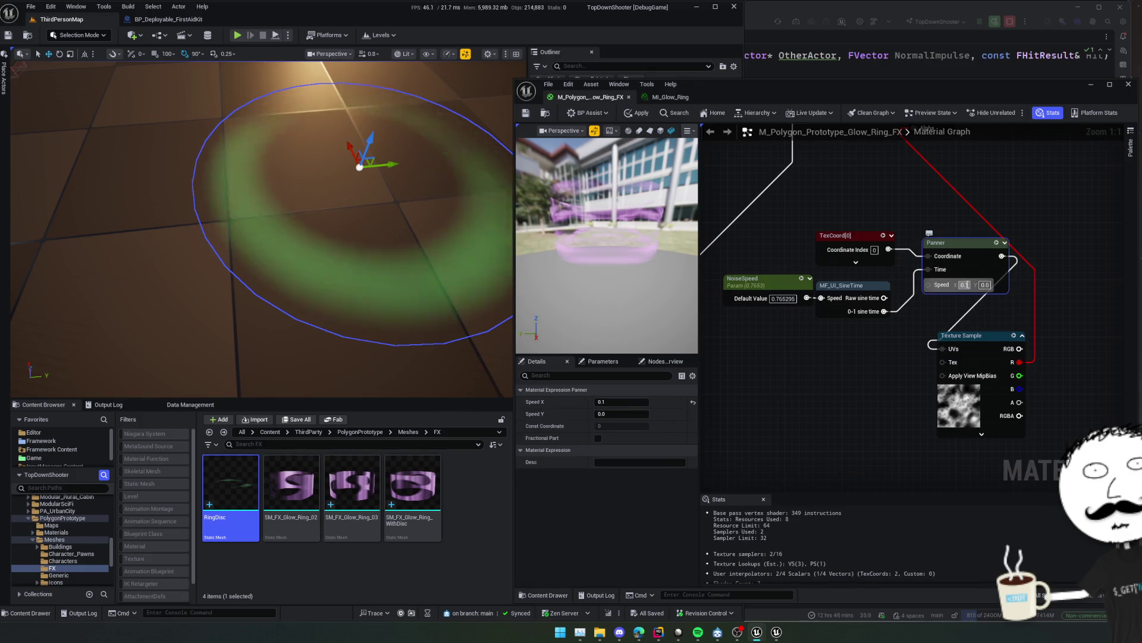
pyautogui.write('2')
pyautogui.press('Return')
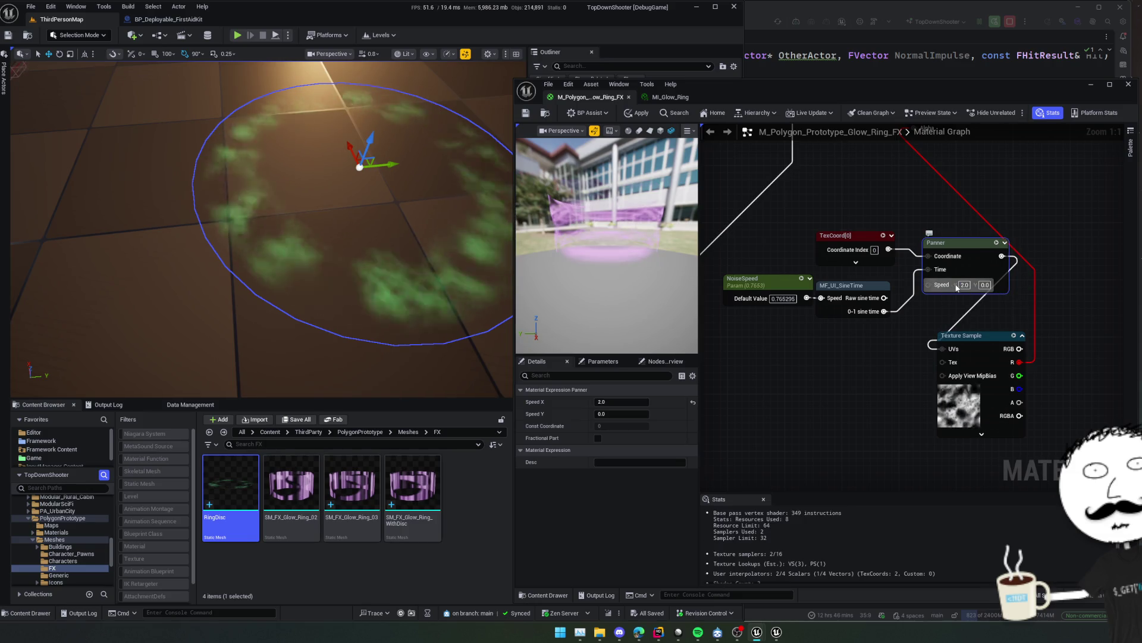
pyautogui.write('0.1')
pyautogui.press('Return')
pyautogui.moveTo(695, 159); pyautogui.dragTo(733, 168)
pyautogui.hotkey('ctrl', 's')
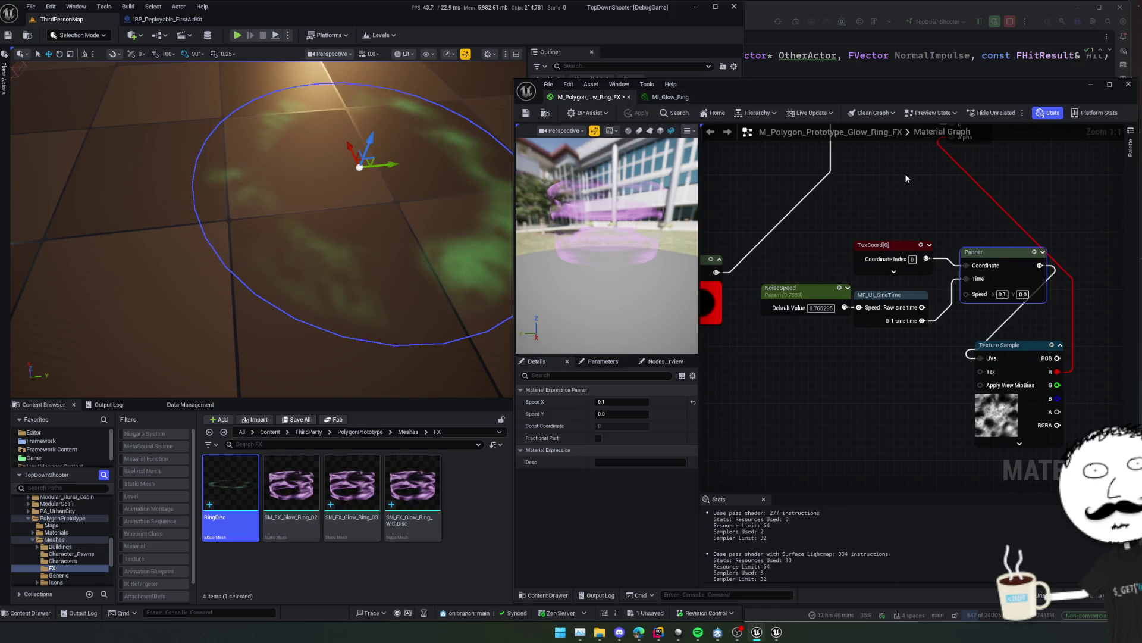
# Move the noise R wire from the Lerp's Alpha to its A input, leaving Alpha at 0.5.
pyautogui.moveTo(410, 240); pyautogui.dragTo(410, 239)
pyautogui.moveTo(378, 301); pyautogui.dragTo(378, 301)
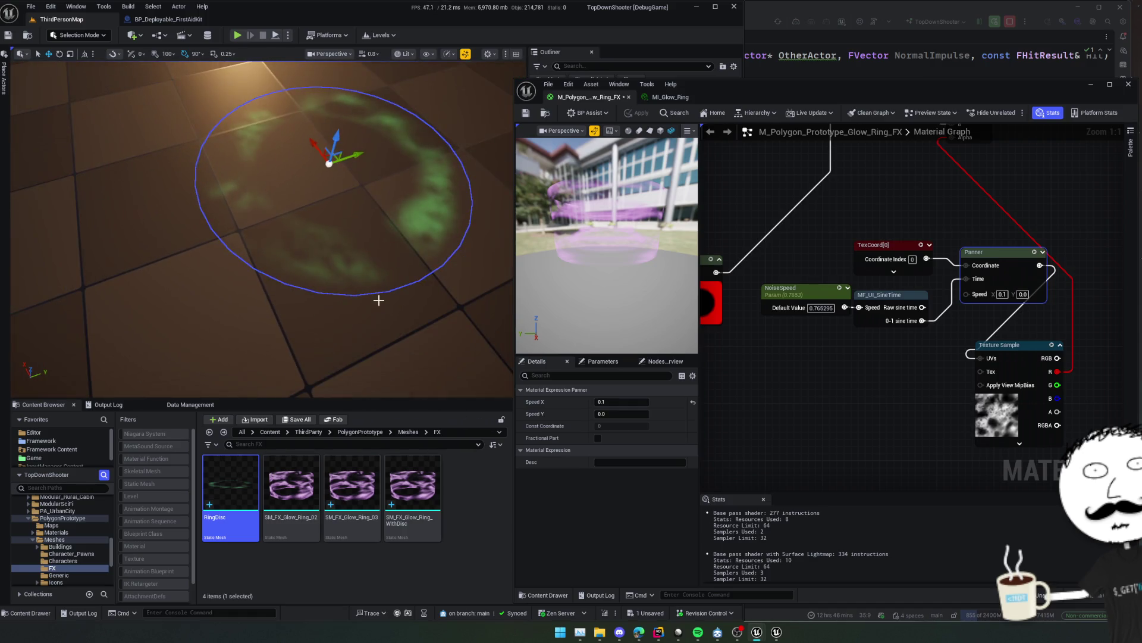
pyautogui.moveTo(824, 366); pyautogui.dragTo(762, 389)
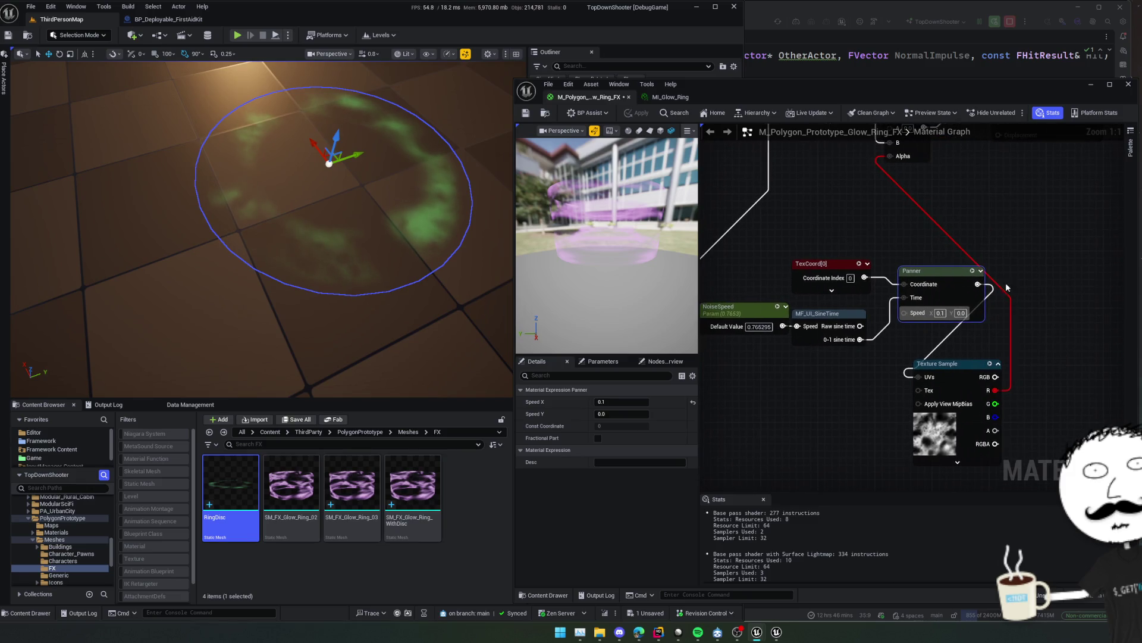
pyautogui.moveTo(1006, 288)
pyautogui.mouseDown()
pyautogui.moveTo(945, 379)
pyautogui.moveTo(884, 303)
pyautogui.moveTo(863, 183)
pyautogui.moveTo(883, 214)
pyautogui.moveTo(885, 179)
pyautogui.moveTo(891, 224)
pyautogui.mouseUp()
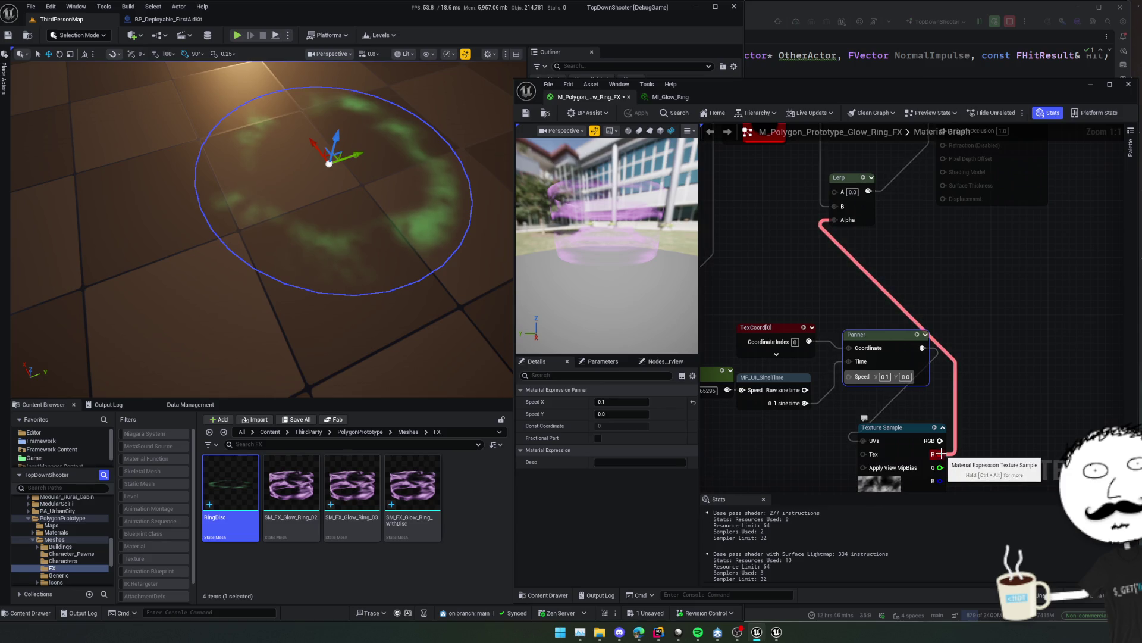
pyautogui.moveTo(940, 453)
pyautogui.mouseDown()
pyautogui.moveTo(845, 321)
pyautogui.moveTo(835, 191)
pyautogui.mouseUp()
pyautogui.keyDown('alt'); pyautogui.click(847, 223); pyautogui.keyUp('alt')
pyautogui.moveTo(781, 244)
pyautogui.mouseDown()
pyautogui.moveTo(808, 264)
pyautogui.moveTo(815, 292)
pyautogui.mouseUp()
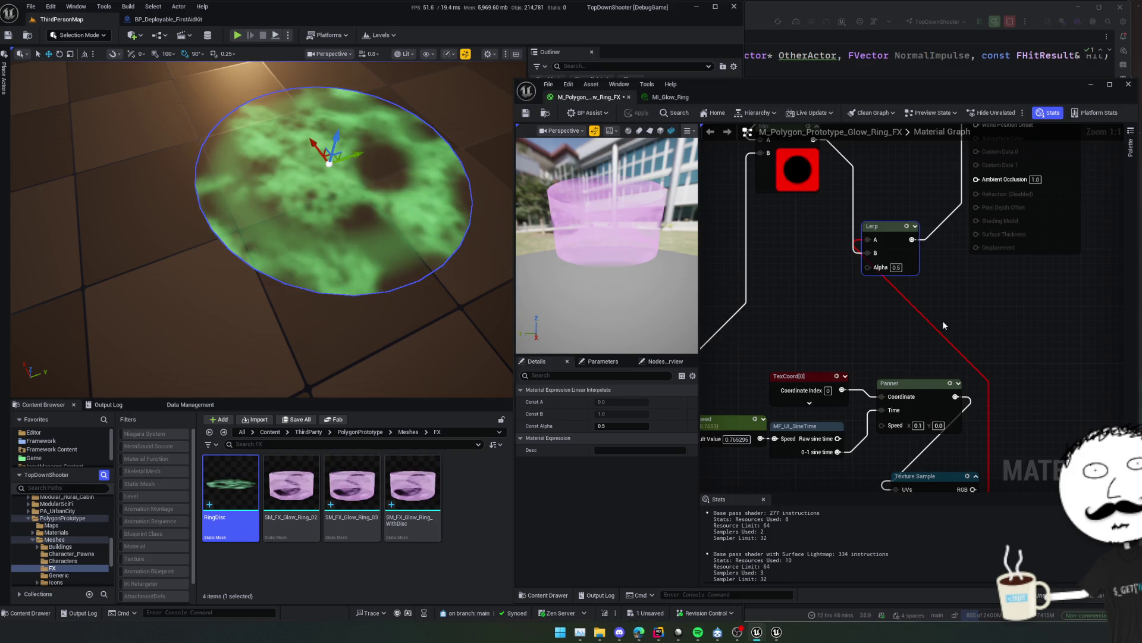
# Wire the Min node's output into the glow ring material's Opacity input.
pyautogui.moveTo(466, 317)
pyautogui.mouseDown()
pyautogui.moveTo(458, 300)
pyautogui.moveTo(443, 305)
pyautogui.mouseUp()
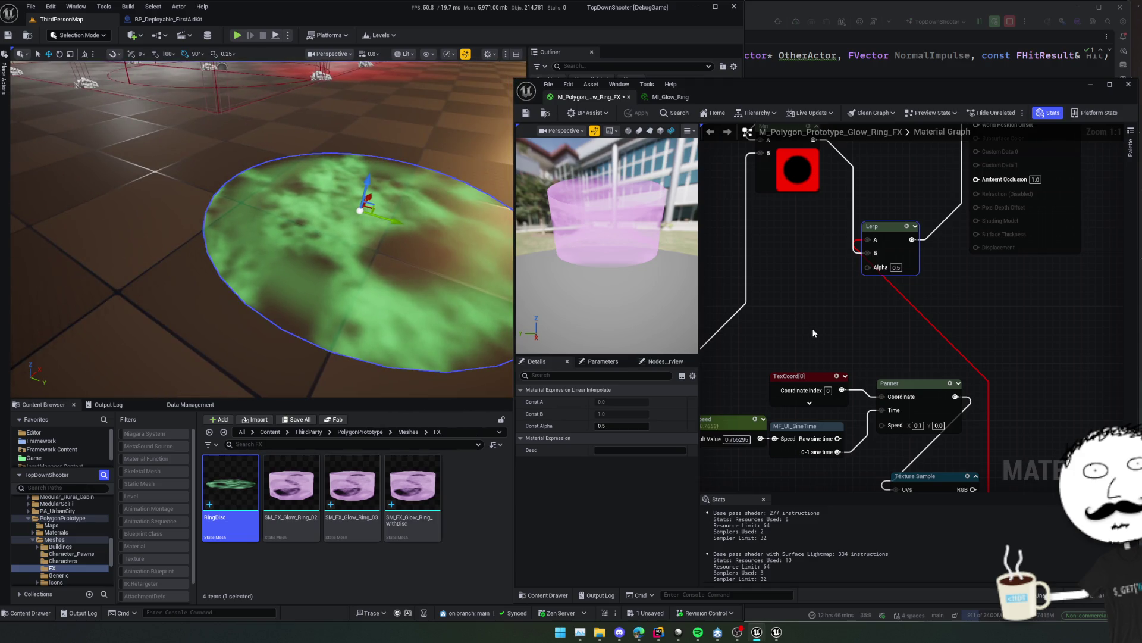
pyautogui.moveTo(812, 327)
pyautogui.mouseDown()
pyautogui.moveTo(791, 232)
pyautogui.moveTo(937, 328)
pyautogui.moveTo(931, 308)
pyautogui.mouseUp()
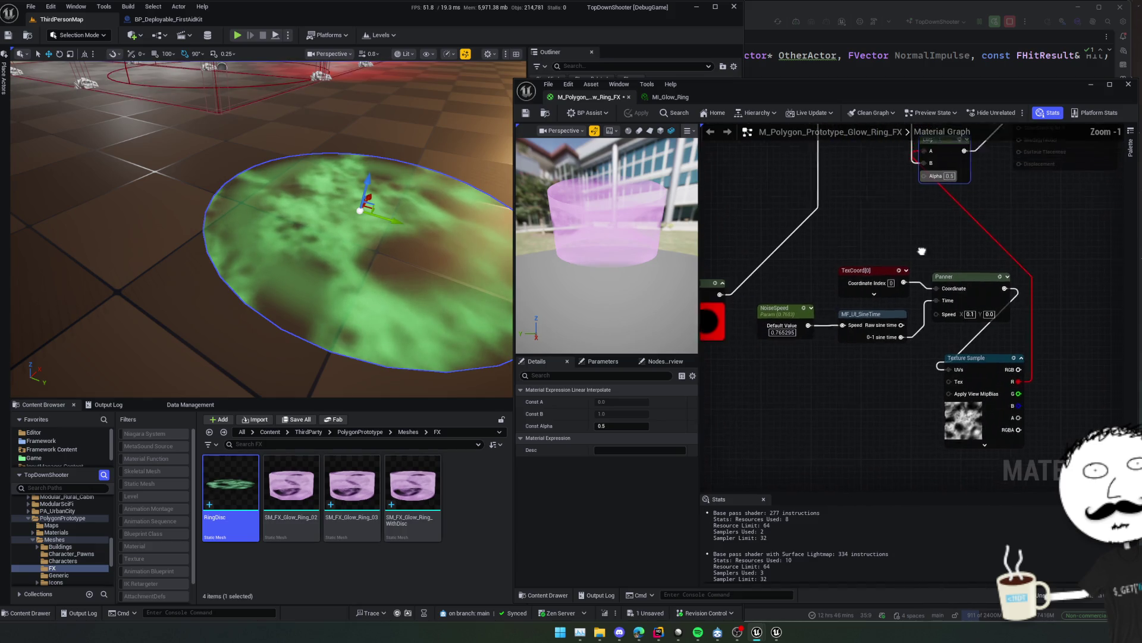
pyautogui.scroll(-1, 931, 308)
pyautogui.click(873, 234)
pyautogui.moveTo(880, 237)
pyautogui.mouseDown()
pyautogui.moveTo(1012, 215)
pyautogui.moveTo(1034, 179)
pyautogui.mouseUp()
pyautogui.click(899, 251)
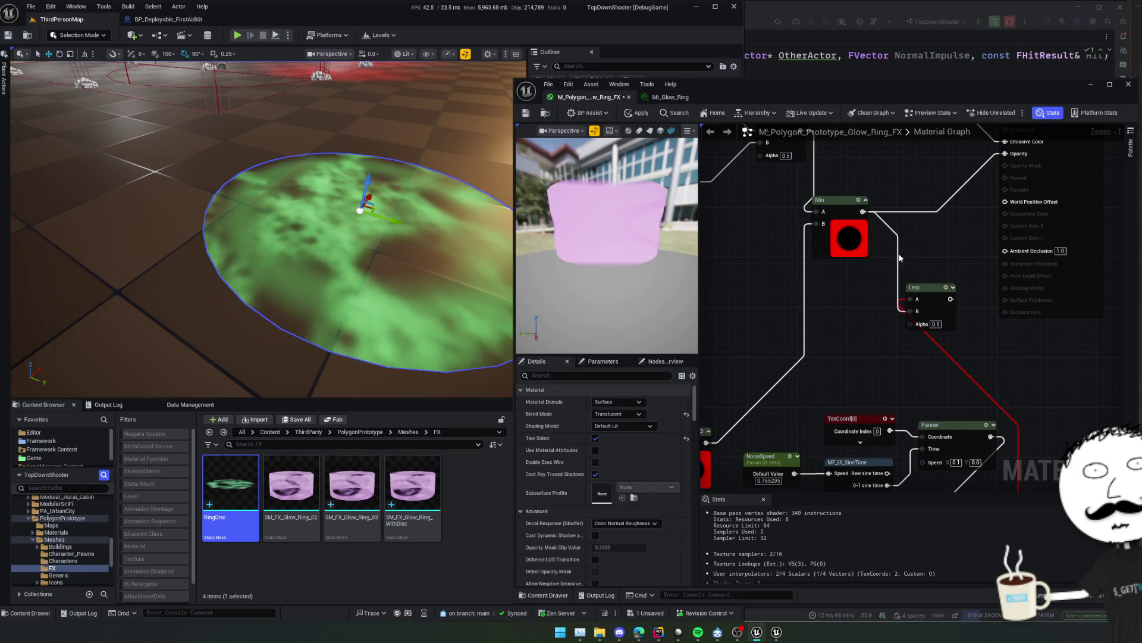
pyautogui.moveTo(841, 331); pyautogui.dragTo(888, 307)
# Apply and save the glow ring material, then close the material and instance editors.
pyautogui.click(635, 113)
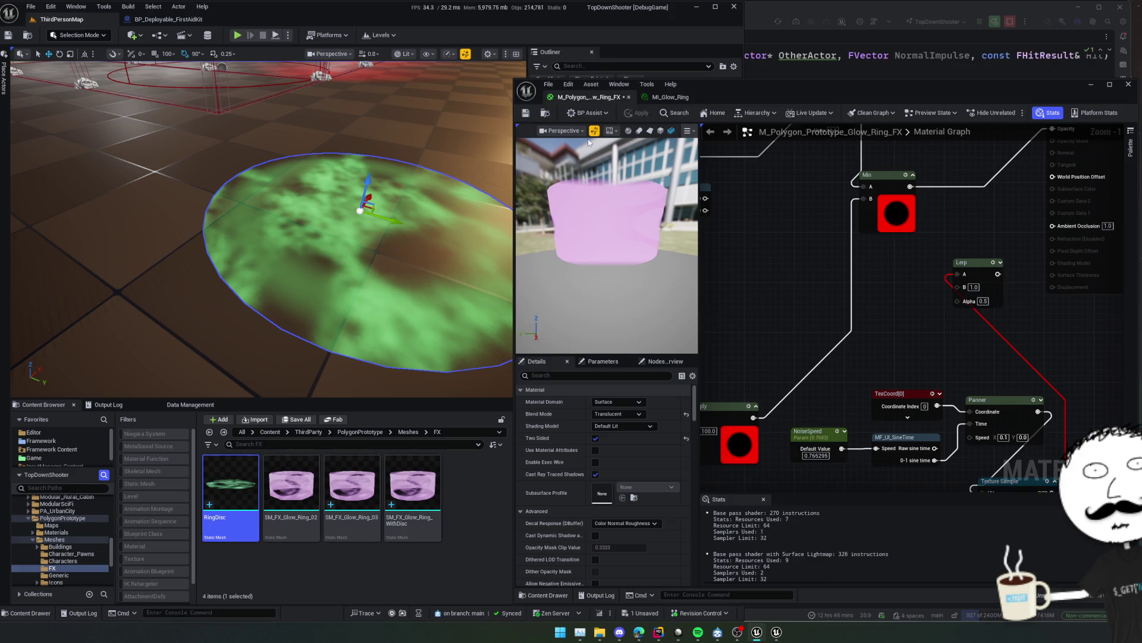
pyautogui.click(531, 113)
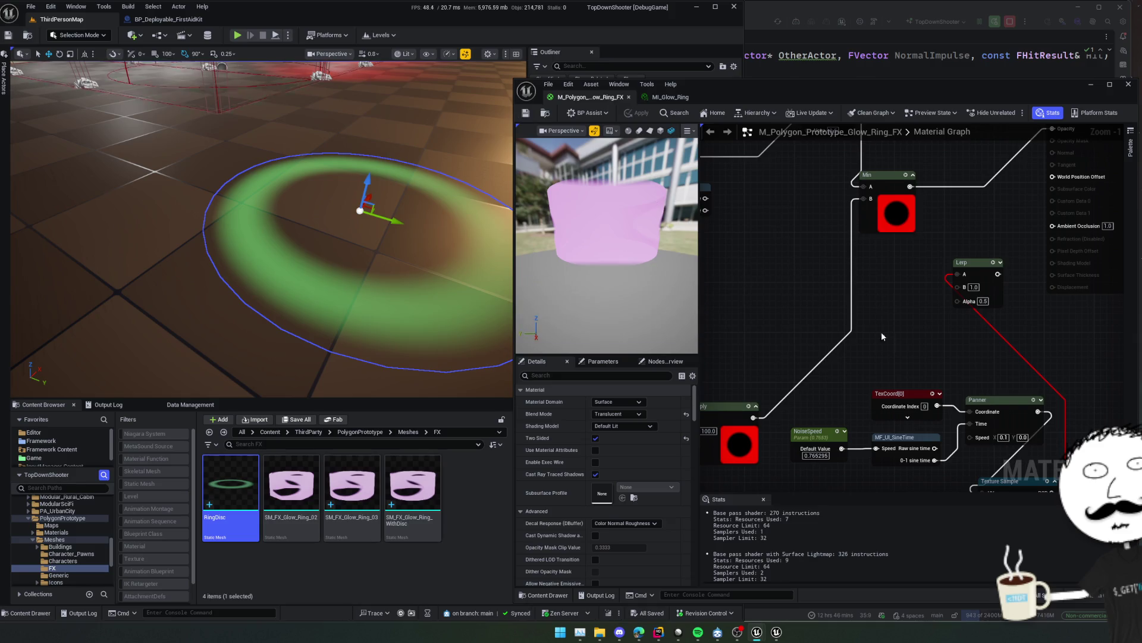
pyautogui.scroll(-1, 880, 331)
pyautogui.moveTo(880, 331)
pyautogui.mouseDown()
pyautogui.moveTo(811, 191)
pyautogui.moveTo(828, 317)
pyautogui.mouseUp()
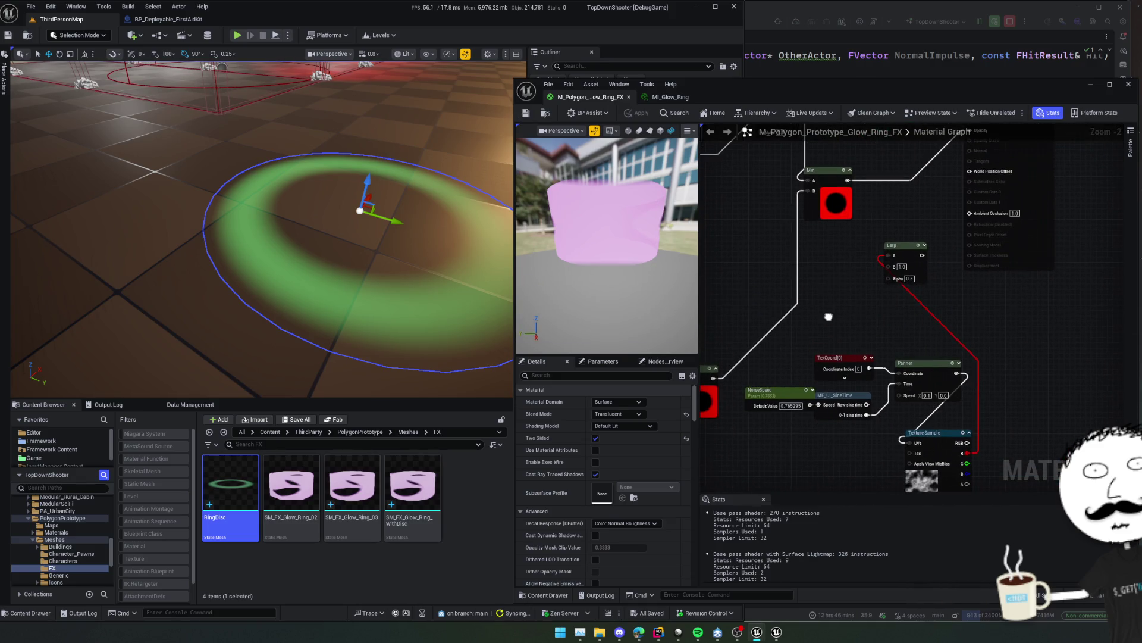
pyautogui.scroll(-2, 828, 317)
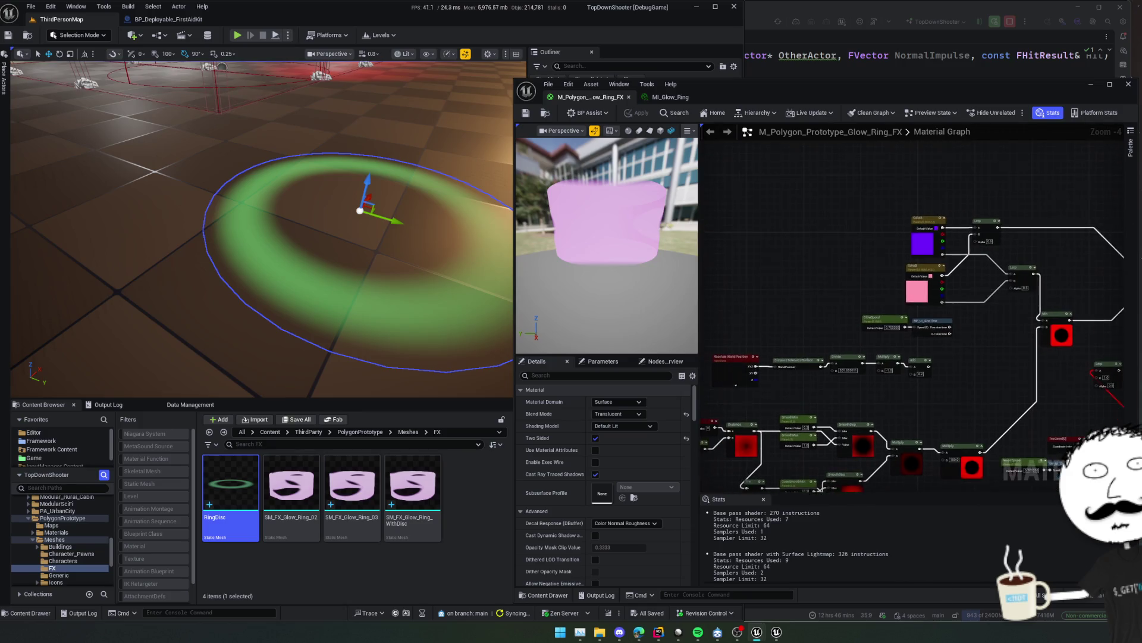
pyautogui.moveTo(828, 317); pyautogui.dragTo(917, 241)
pyautogui.moveTo(357, 196)
pyautogui.mouseDown()
pyautogui.moveTo(369, 178)
pyautogui.moveTo(360, 184)
pyautogui.mouseUp()
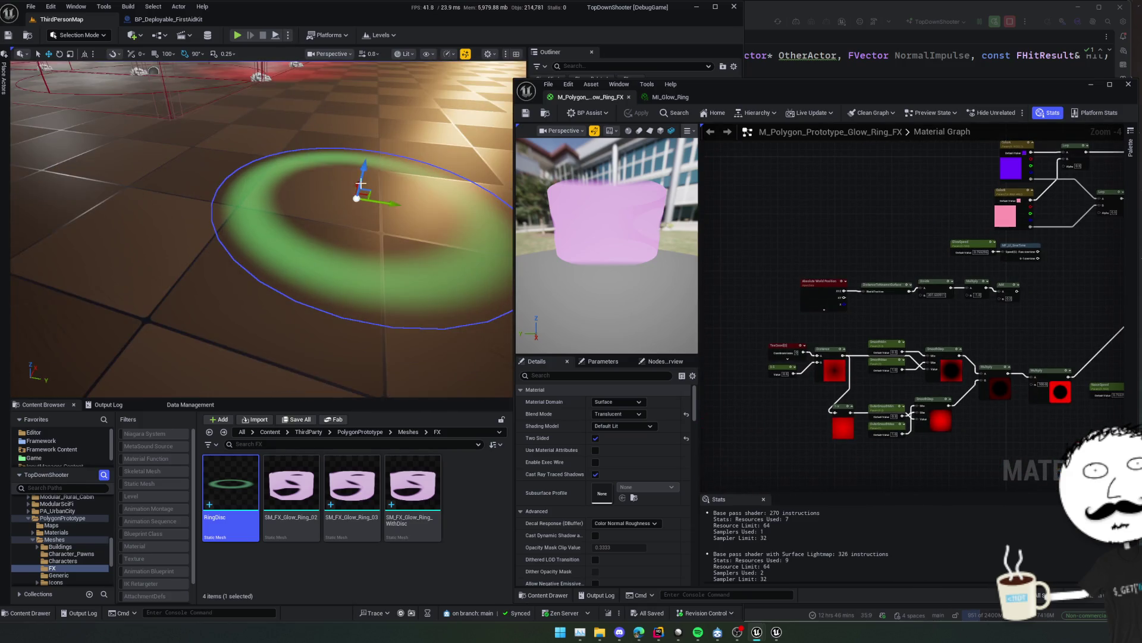
pyautogui.middleClick(605, 98)
pyautogui.middleClick(599, 98)
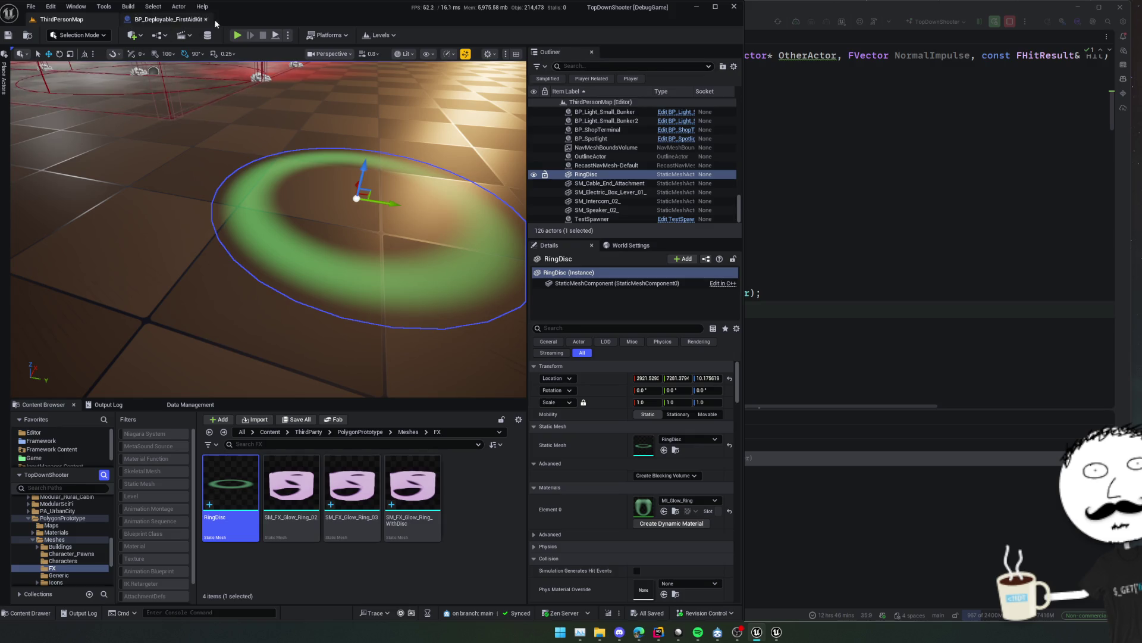
# Play the level and place the glowing green ring beside the character using the G deployable.
pyautogui.click(237, 35)
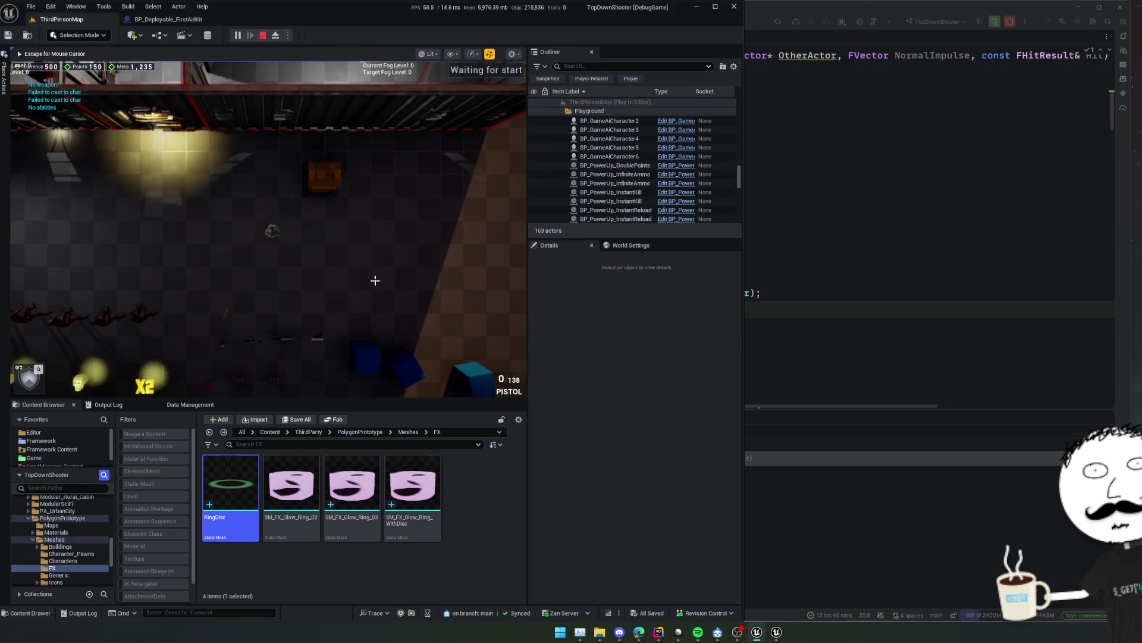
pyautogui.press('g')
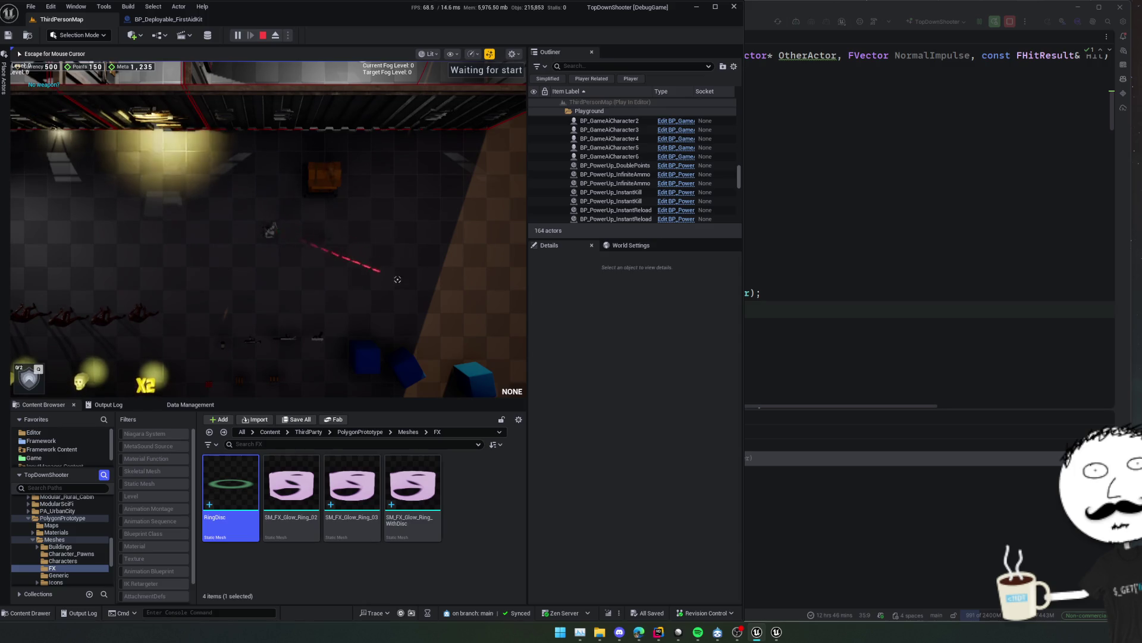
pyautogui.click(397, 279)
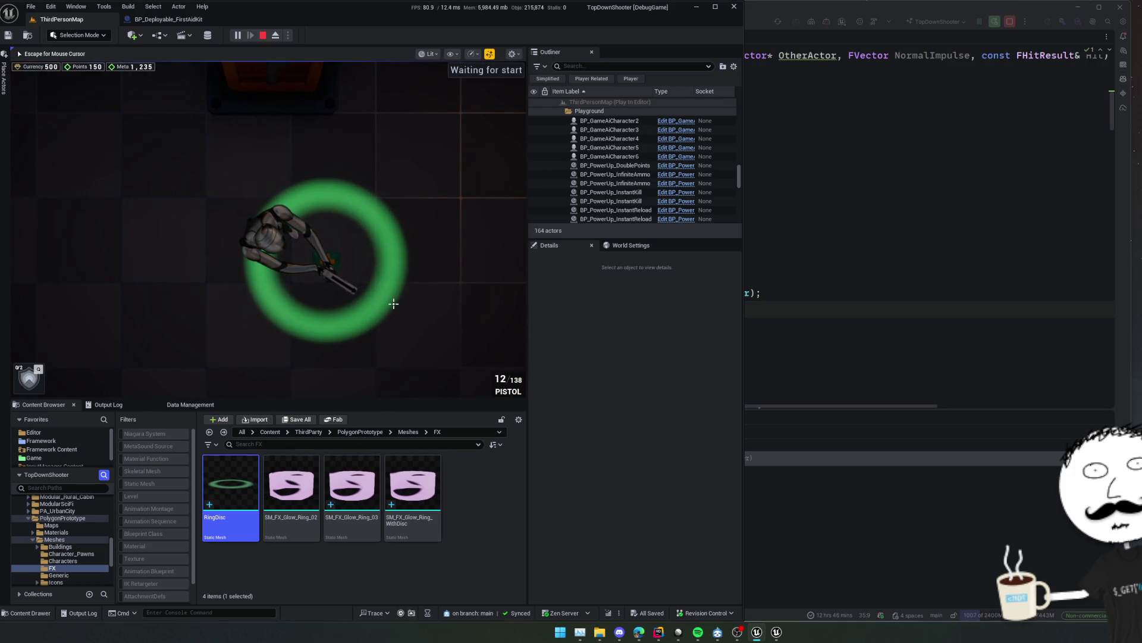
# Open the RingDisc mesh asset and its MI_Glow_Ring material instance.
pyautogui.press('super')
pyautogui.press('super')
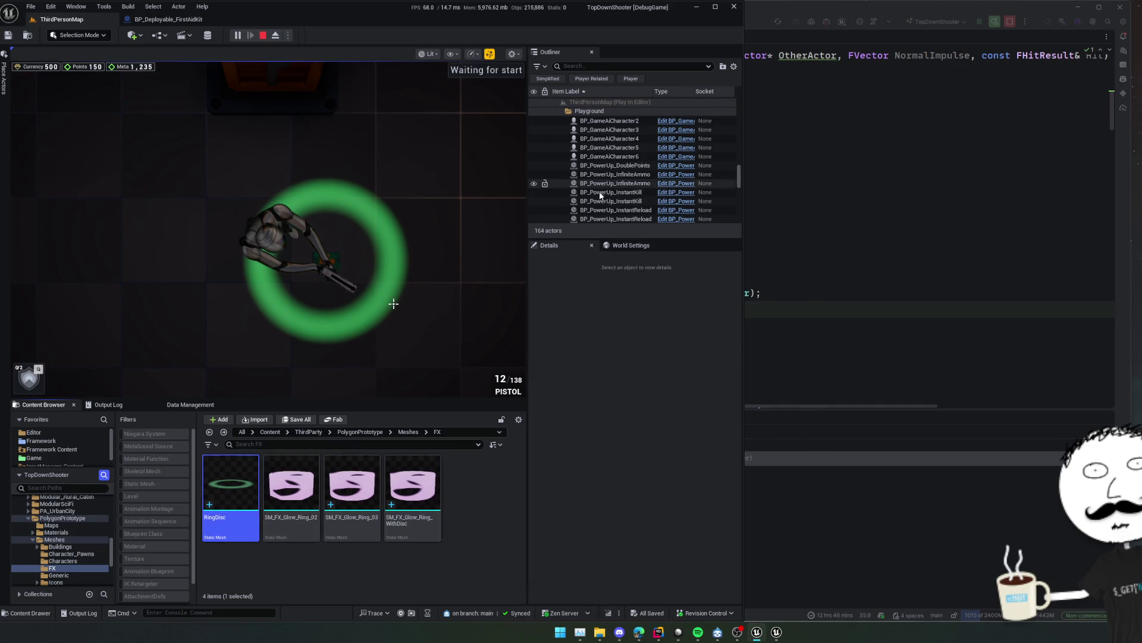
pyautogui.doubleClick(223, 491)
pyautogui.doubleClick(547, 113)
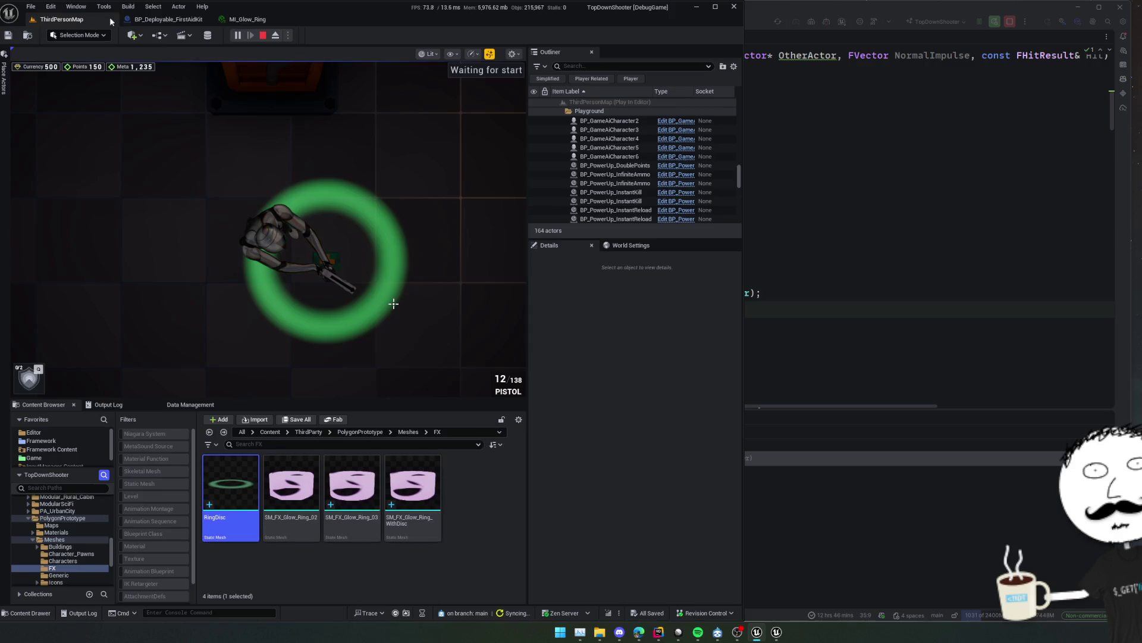
# Float MI_Glow_Ring into an enlarged window, collapse ColorB, and open parent M_Polygon_Prototype_Glow_Ring_FX.
pyautogui.moveTo(247, 19)
pyautogui.mouseDown()
pyautogui.moveTo(272, 80)
pyautogui.moveTo(875, 292)
pyautogui.mouseUp()
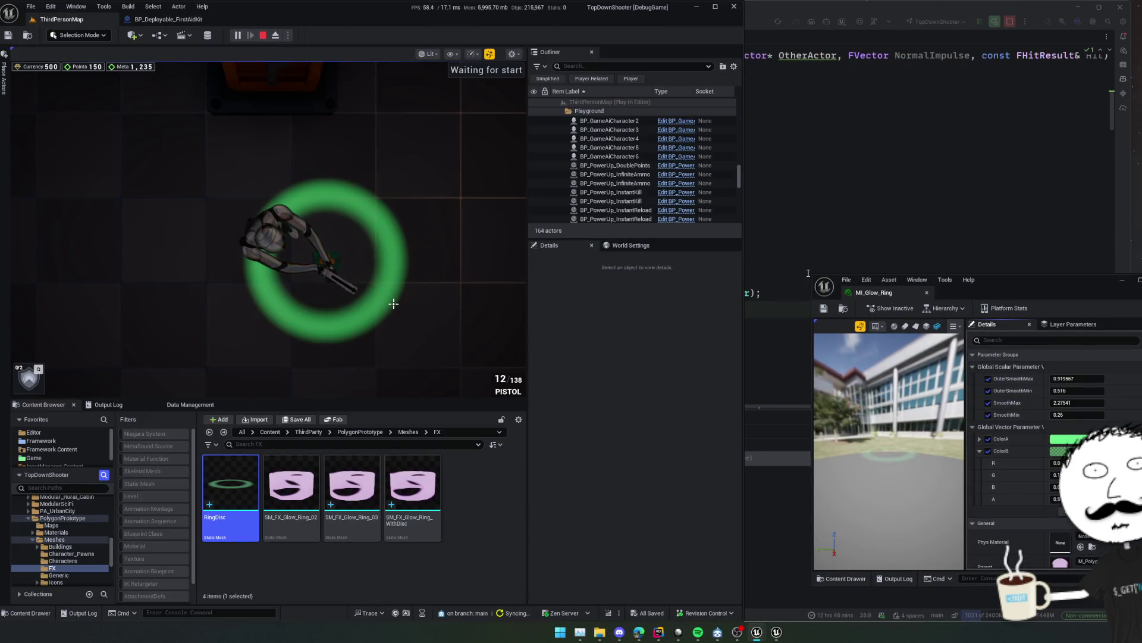
pyautogui.moveTo(812, 273); pyautogui.dragTo(667, 136)
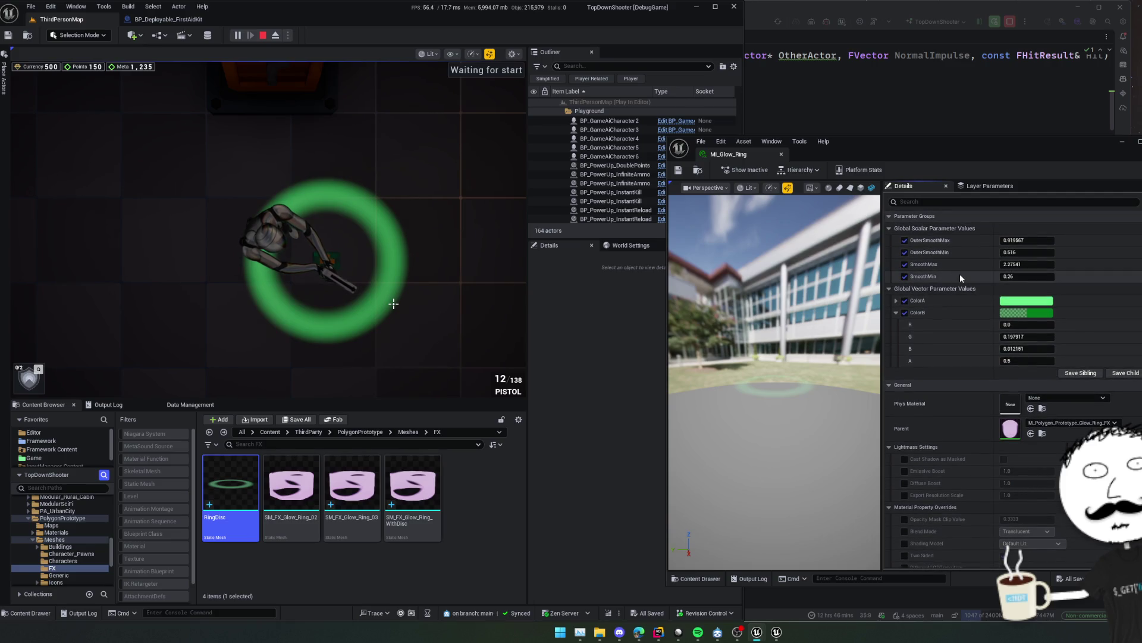
pyautogui.click(896, 312)
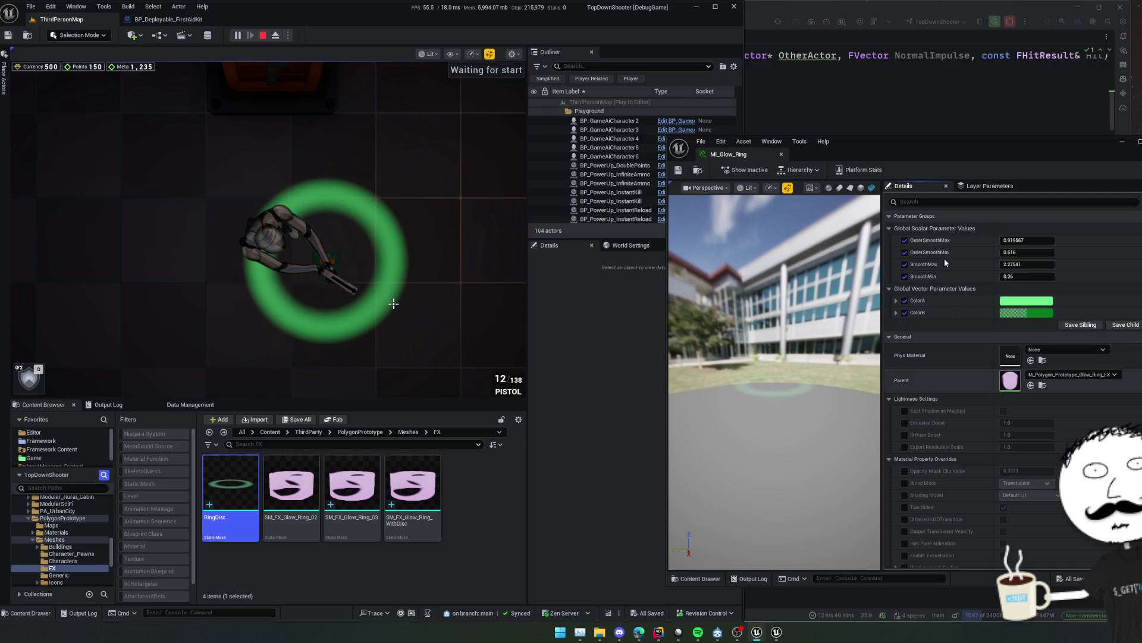
pyautogui.doubleClick(1010, 380)
pyautogui.scroll(-3, 1075, 277)
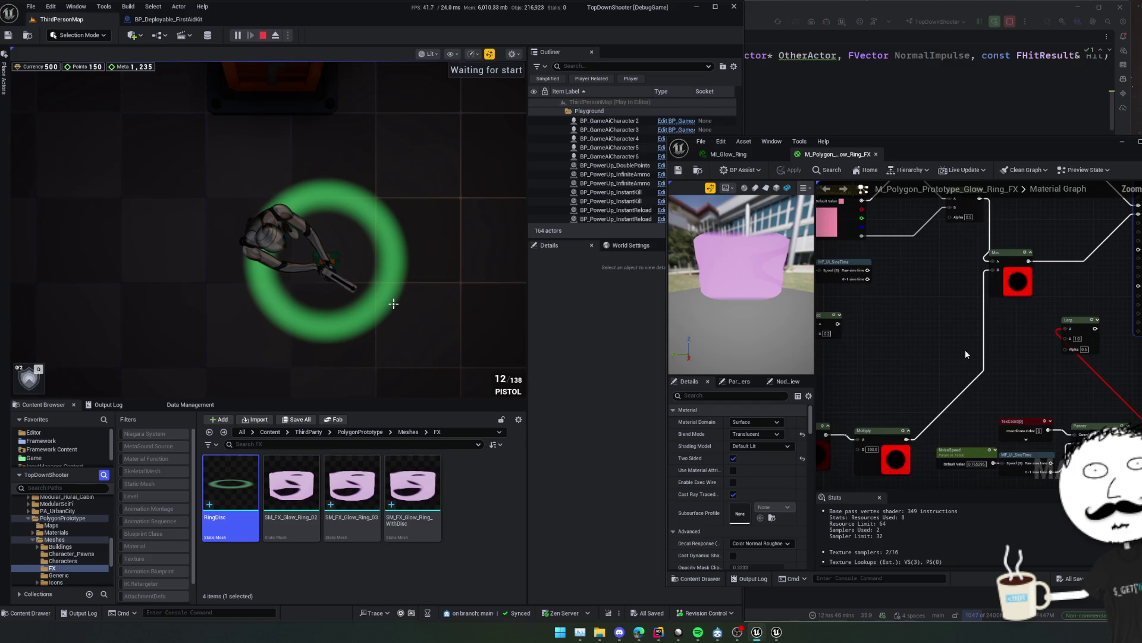
# Apply the parent material changes to expose GlowSpeed, return to MI_Glow_Ring, and resume the game.
pyautogui.moveTo(1061, 356)
pyautogui.mouseDown()
pyautogui.moveTo(1118, 362)
pyautogui.moveTo(978, 375)
pyautogui.moveTo(974, 418)
pyautogui.moveTo(963, 366)
pyautogui.moveTo(1055, 256)
pyautogui.moveTo(995, 325)
pyautogui.mouseUp()
pyautogui.scroll(2, 955, 335)
pyautogui.scroll(-1, 995, 326)
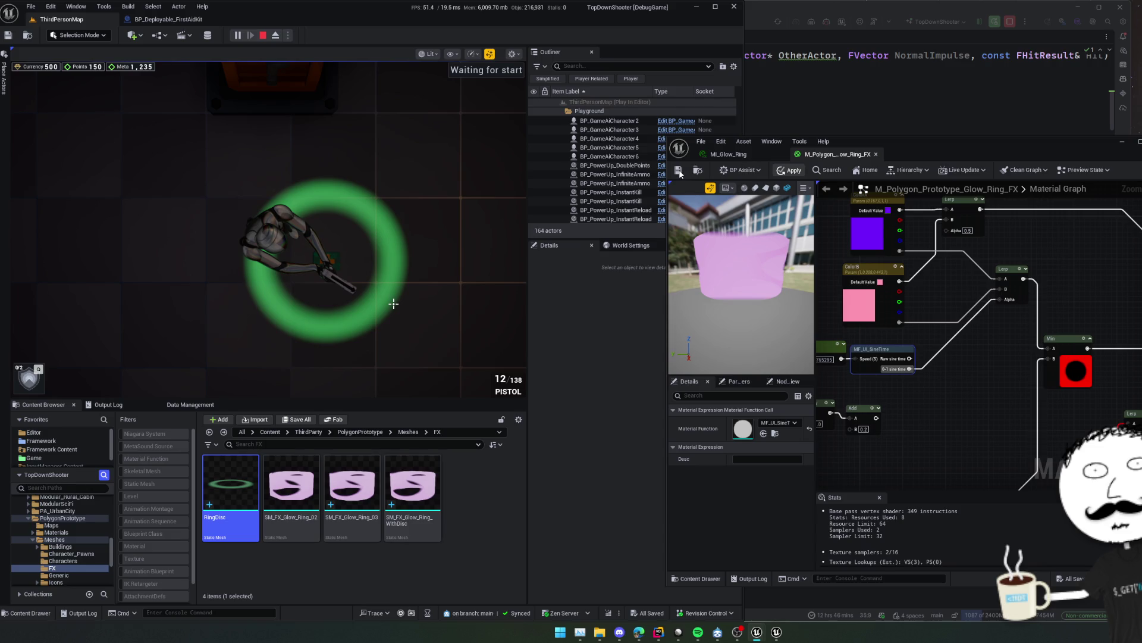
pyautogui.click(680, 172)
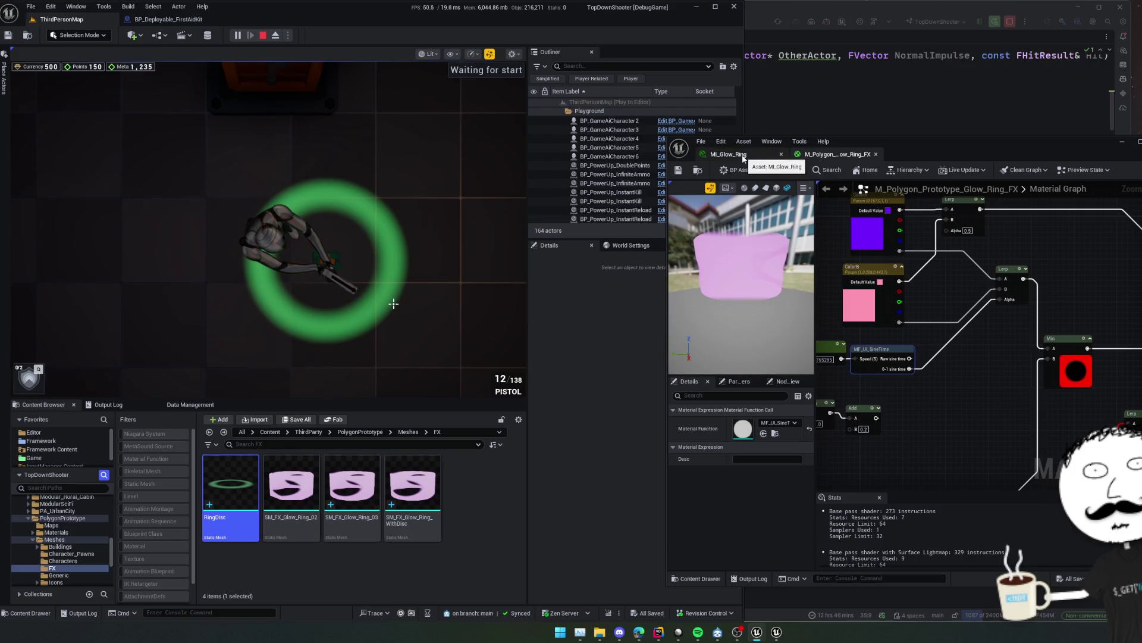
pyautogui.click(743, 158)
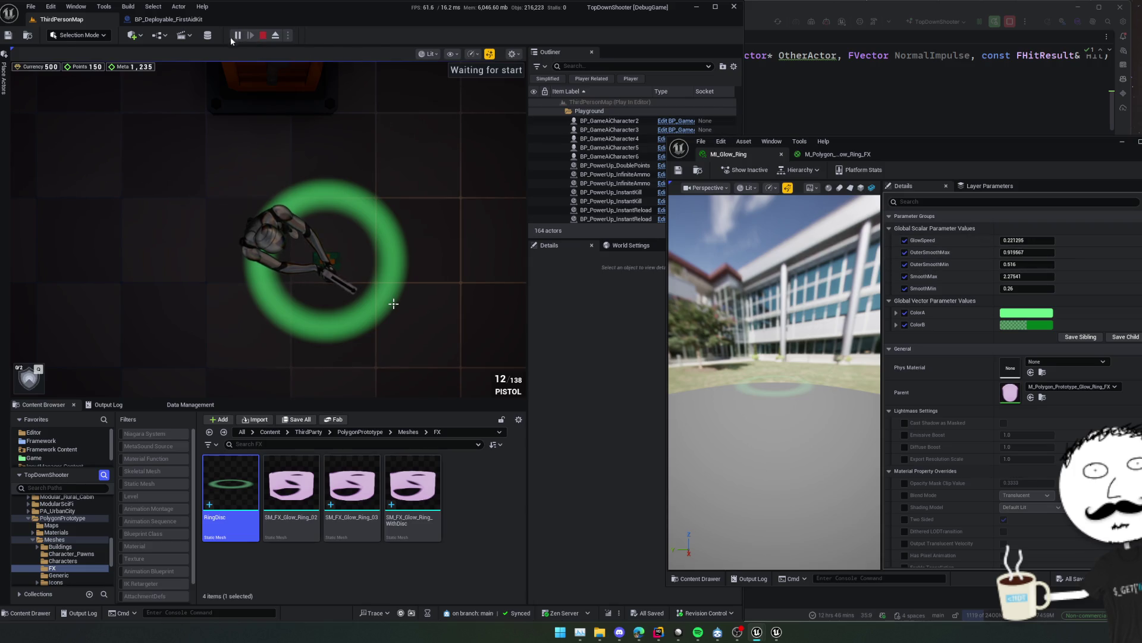
pyautogui.click(404, 204)
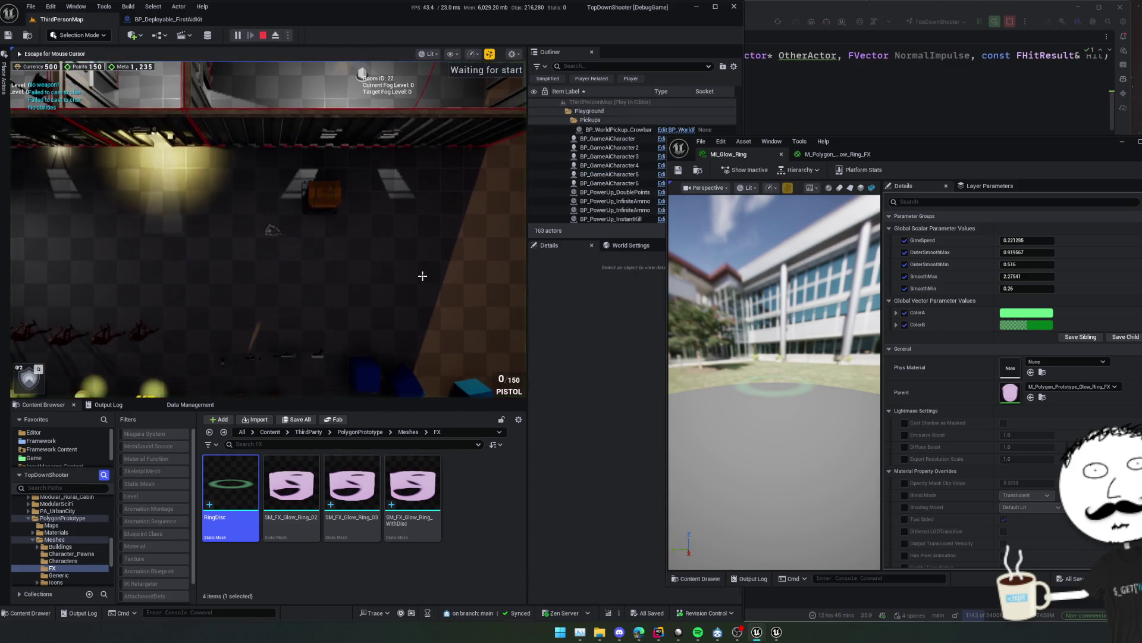
# Deploy the green ring in game with the camera zoomed in, then return to the parent graph.
pyautogui.press('e')
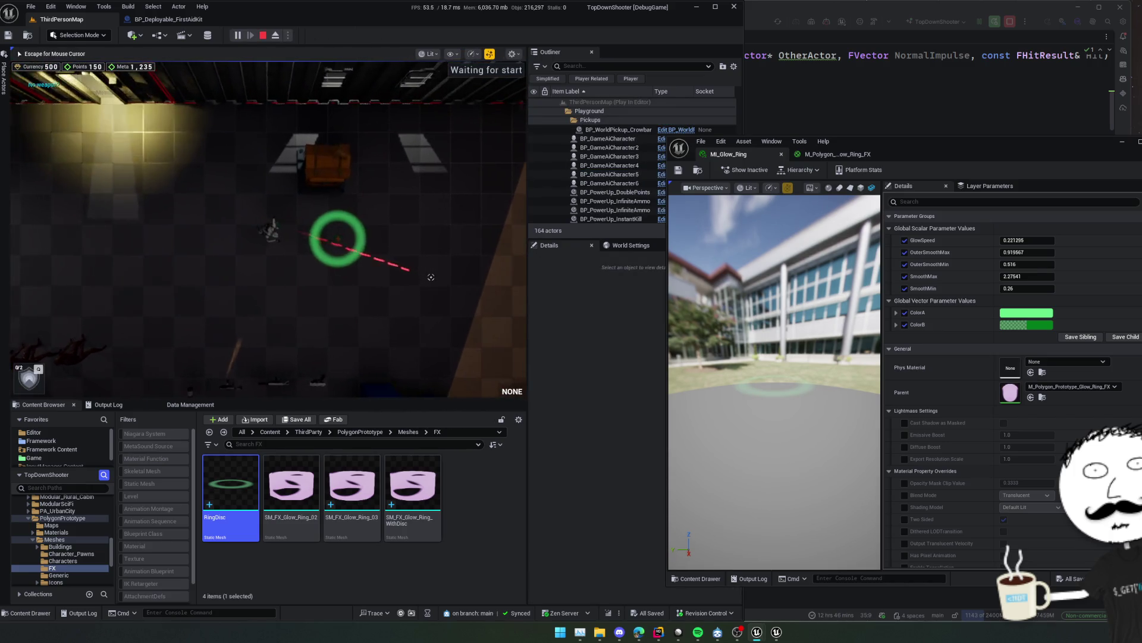
pyautogui.press('d')
pyautogui.scroll(2, 431, 276)
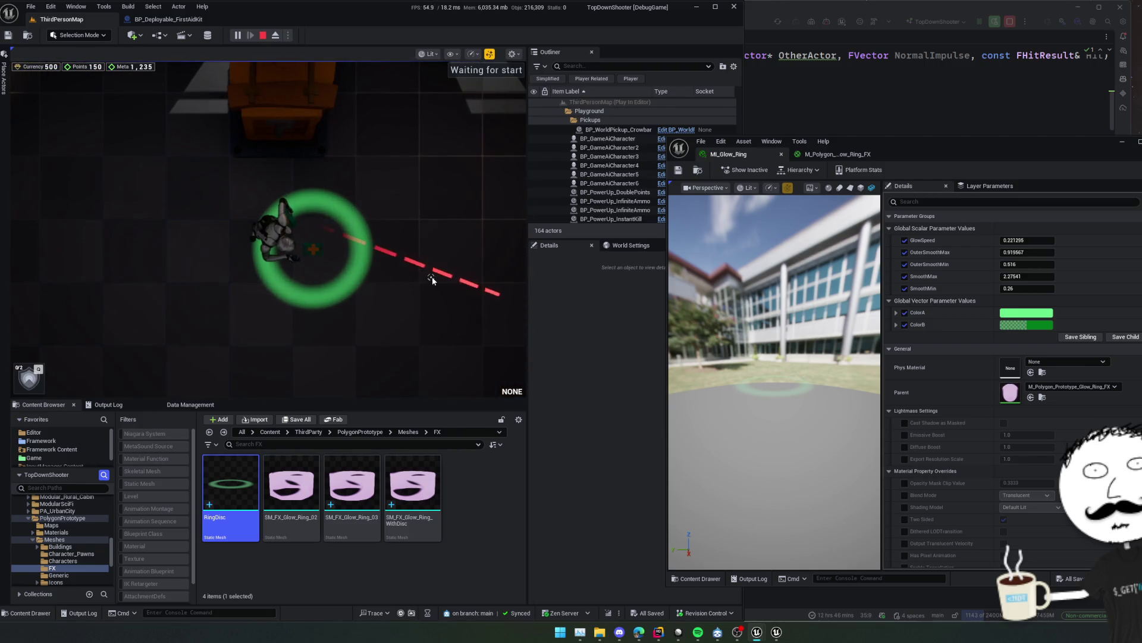
pyautogui.press('super')
pyautogui.click(833, 154)
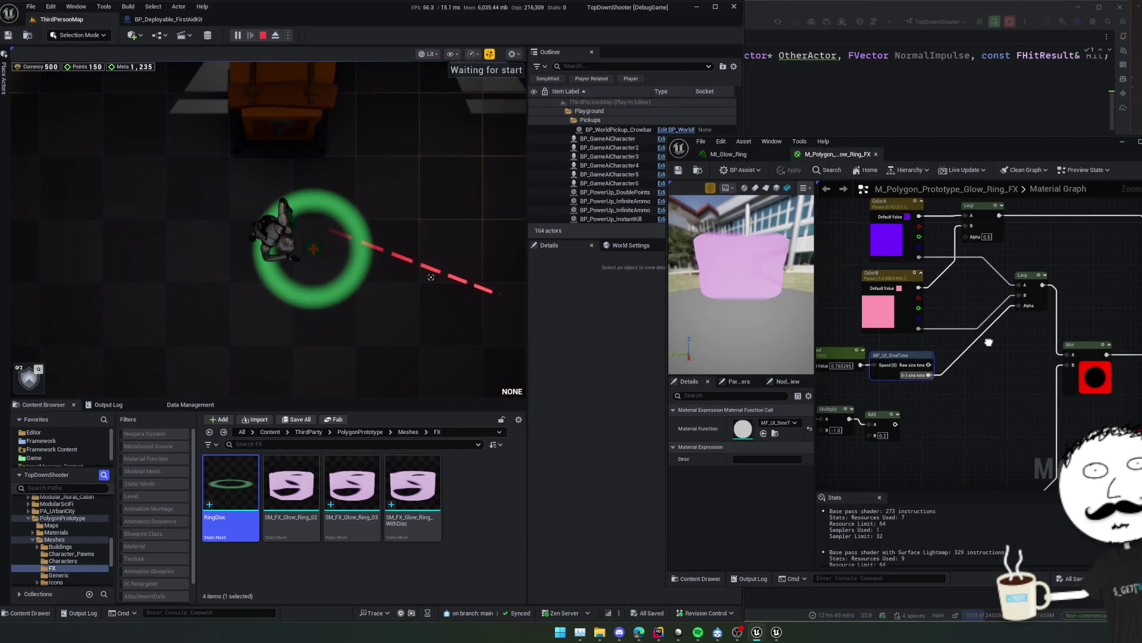
pyautogui.moveTo(988, 342)
pyautogui.mouseDown()
pyautogui.moveTo(896, 292)
pyautogui.moveTo(1007, 336)
pyautogui.moveTo(1033, 361)
pyautogui.mouseUp()
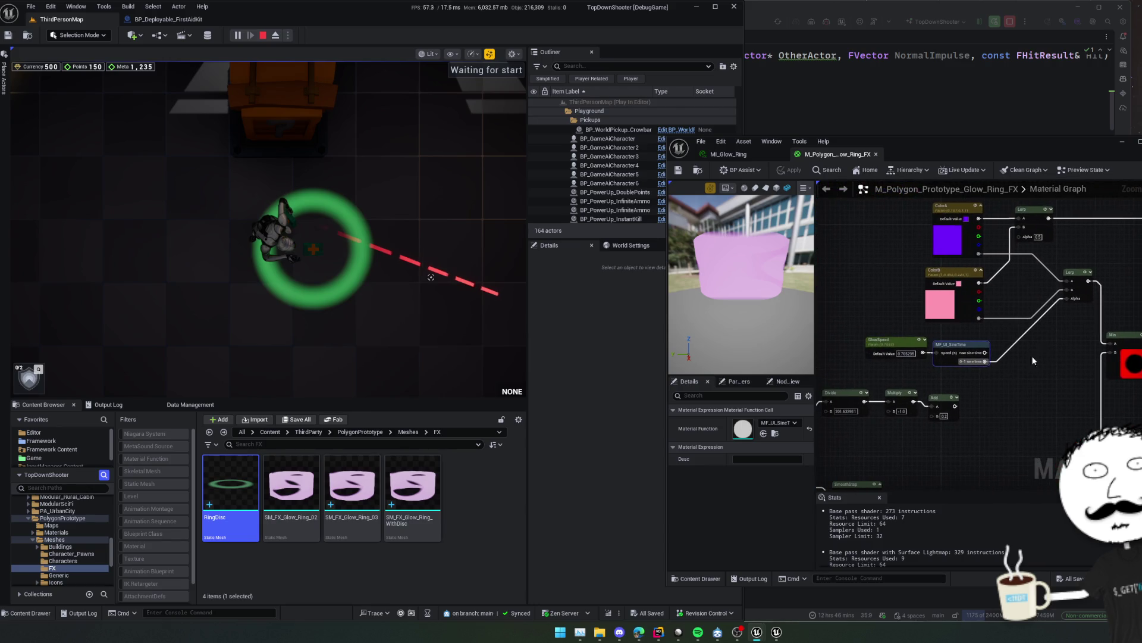
# Inspect the MF_UI_SineTime and Min nodes, apply the material edits, and return to MI_Glow_Ring.
pyautogui.click(903, 371)
pyautogui.moveTo(1053, 435)
pyautogui.mouseDown()
pyautogui.moveTo(1024, 319)
pyautogui.moveTo(900, 331)
pyautogui.moveTo(947, 470)
pyautogui.moveTo(1034, 422)
pyautogui.moveTo(1093, 431)
pyautogui.mouseUp()
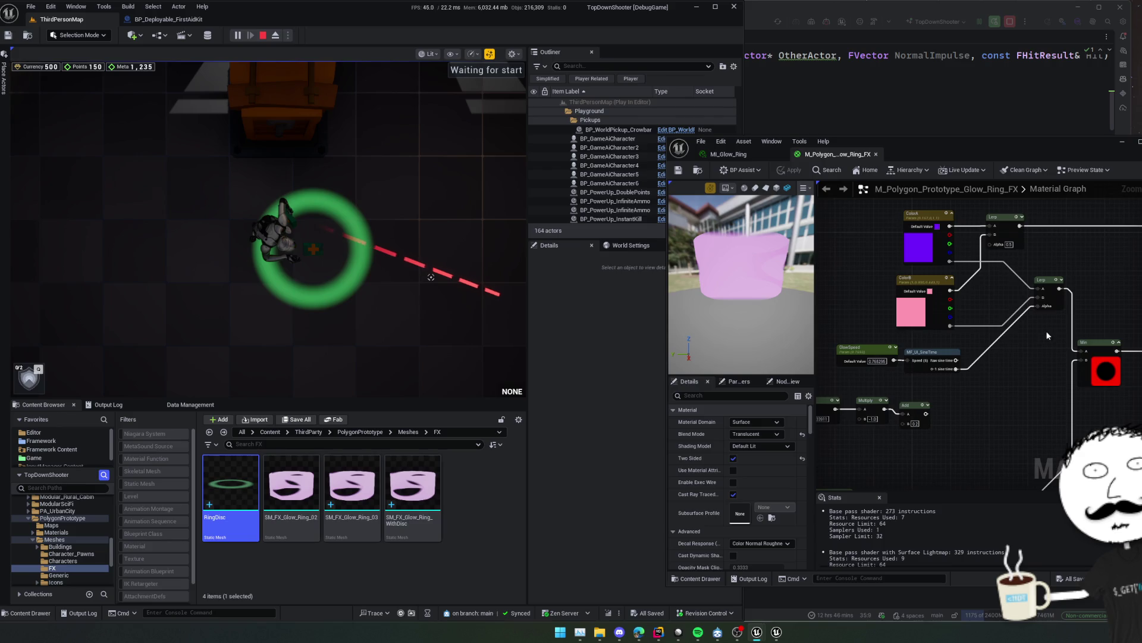
pyautogui.click(956, 370)
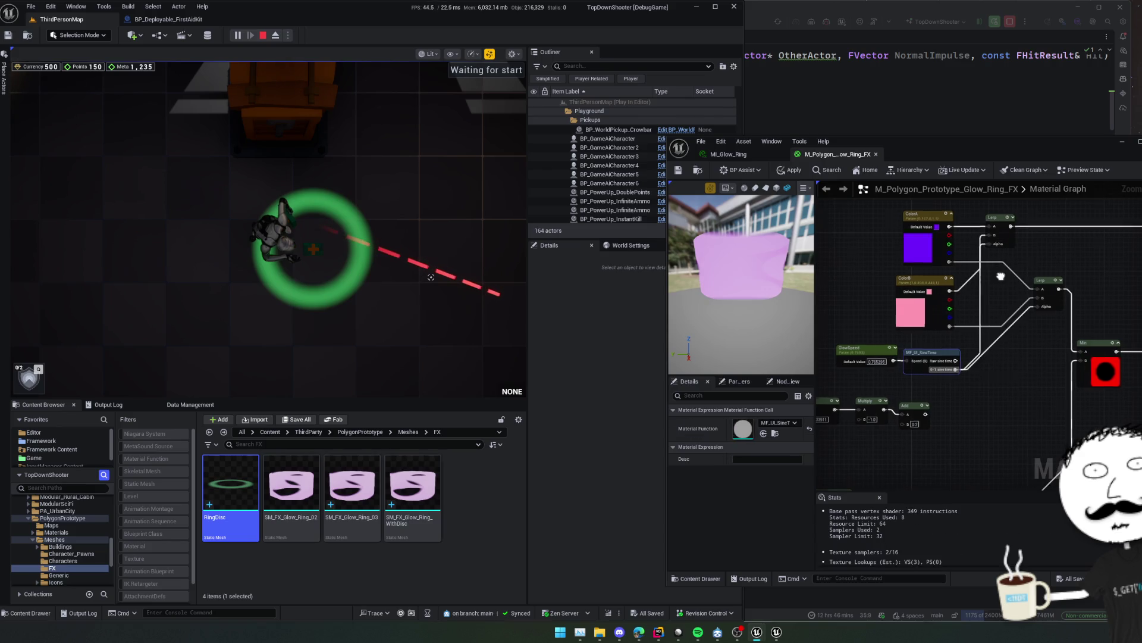
pyautogui.moveTo(923, 217); pyautogui.dragTo(912, 227)
pyautogui.click(677, 171)
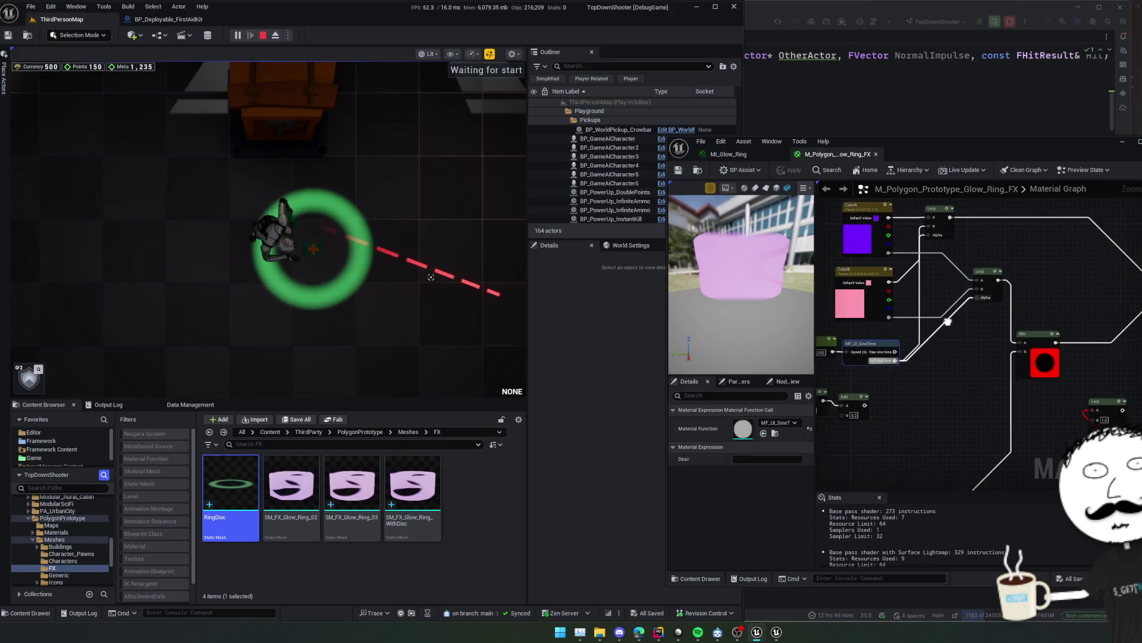
pyautogui.click(930, 331)
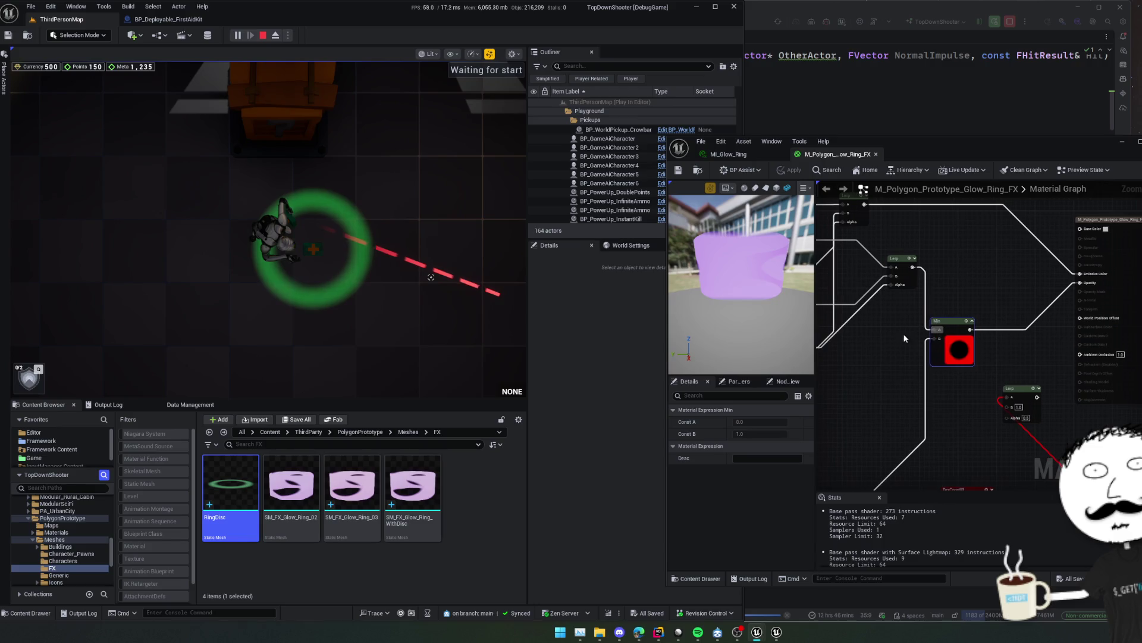
pyautogui.moveTo(903, 334)
pyautogui.mouseDown()
pyautogui.moveTo(928, 331)
pyautogui.moveTo(980, 258)
pyautogui.moveTo(973, 243)
pyautogui.moveTo(1027, 195)
pyautogui.moveTo(944, 329)
pyautogui.moveTo(952, 357)
pyautogui.moveTo(978, 372)
pyautogui.mouseUp()
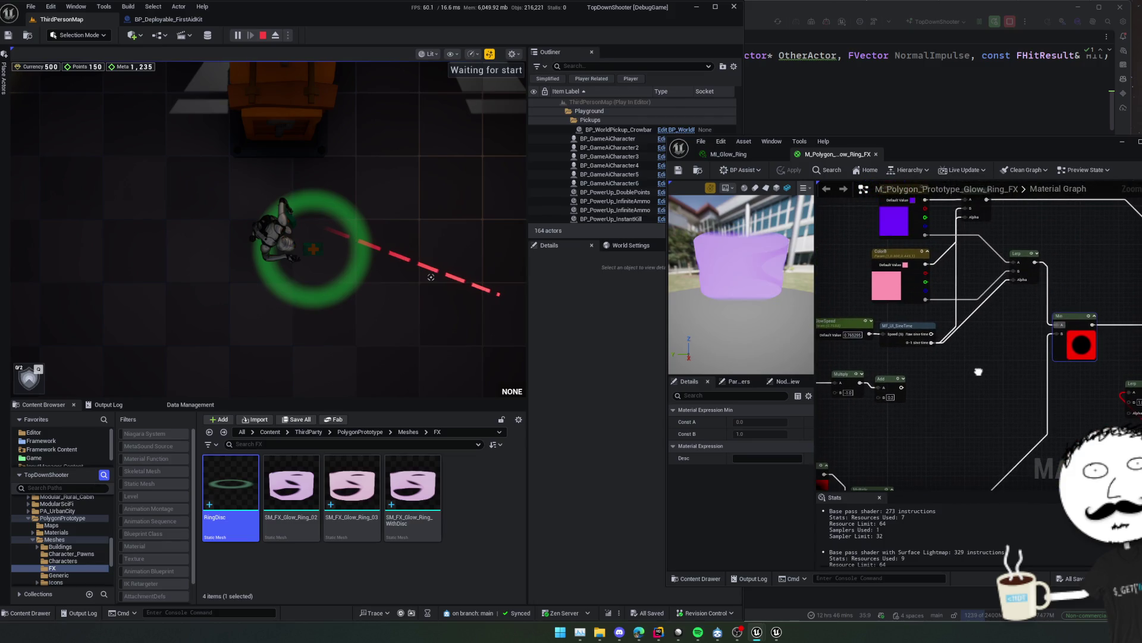
pyautogui.scroll(2, 978, 371)
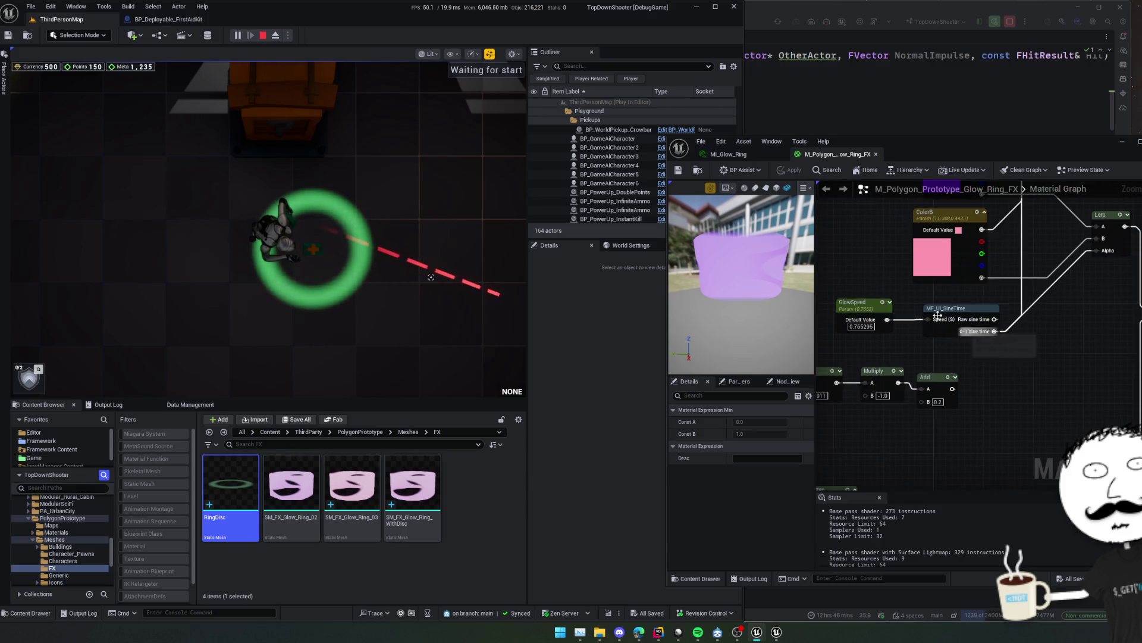
pyautogui.click(732, 154)
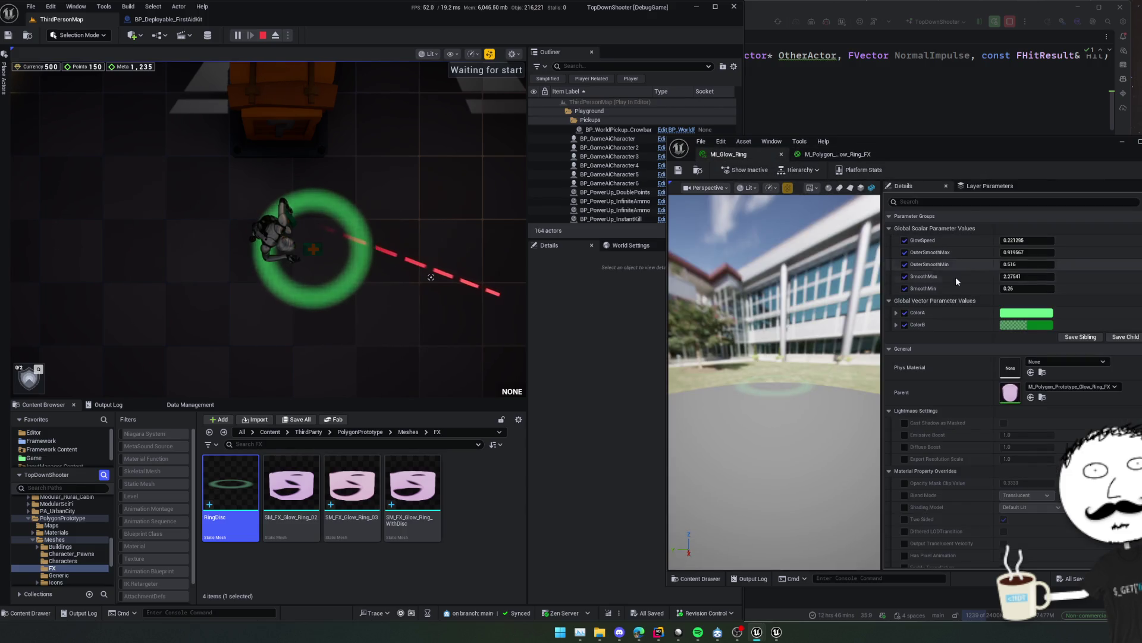
# Tweak MI_Glow_Ring's GlowSpeed value, settling around 0.56.
pyautogui.moveTo(1029, 243); pyautogui.dragTo(1041, 243)
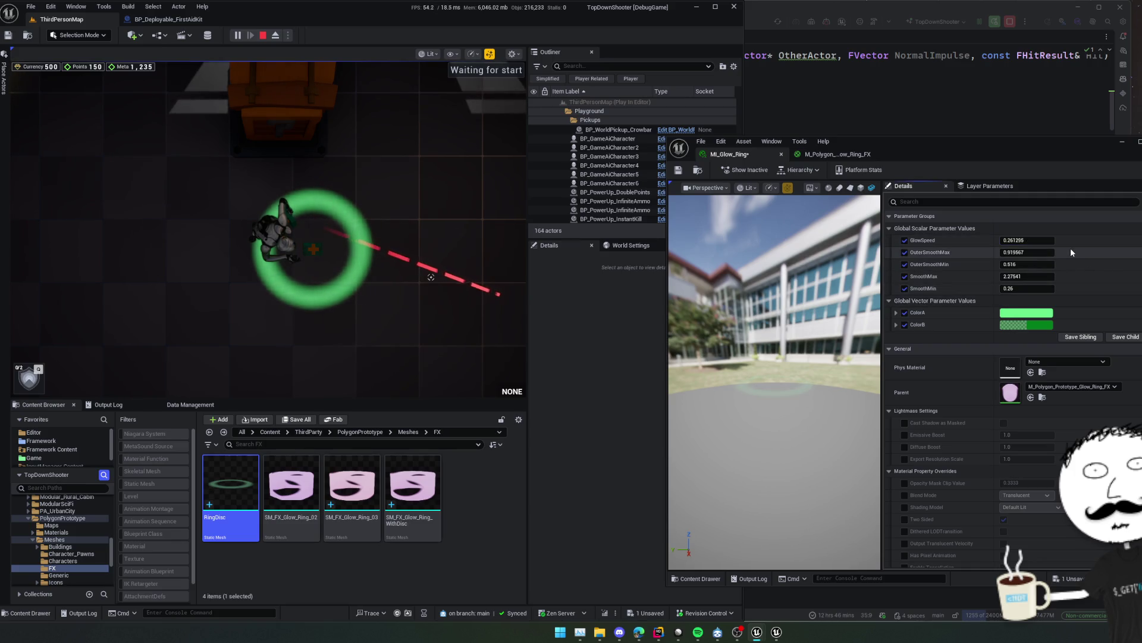
pyautogui.moveTo(1027, 240); pyautogui.dragTo(1083, 240)
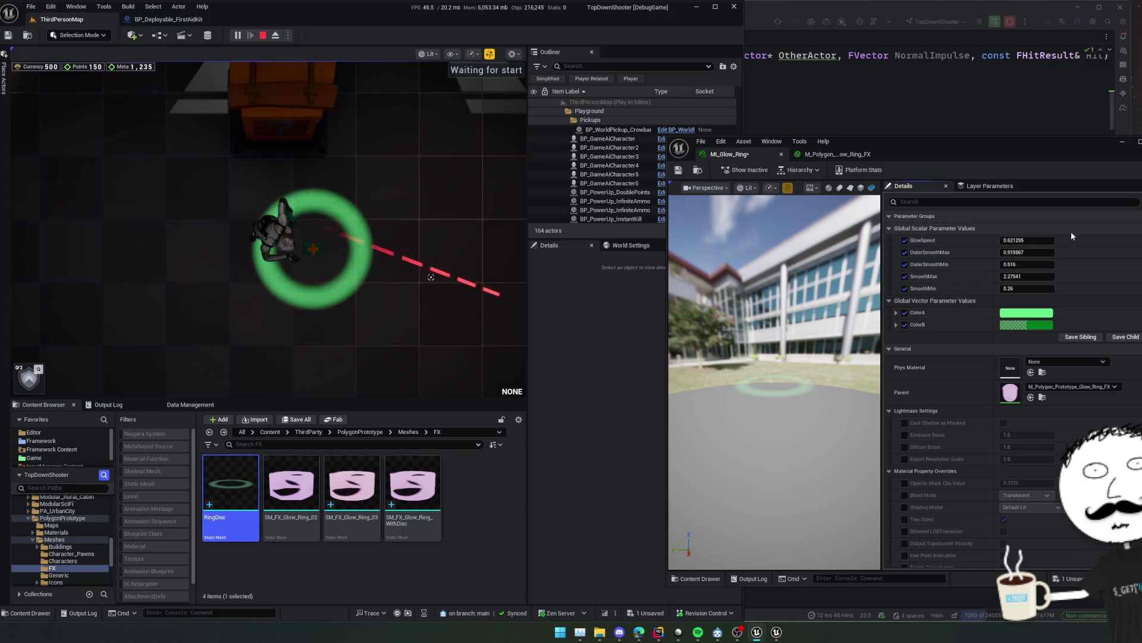
pyautogui.moveTo(1050, 241); pyautogui.dragTo(1040, 240)
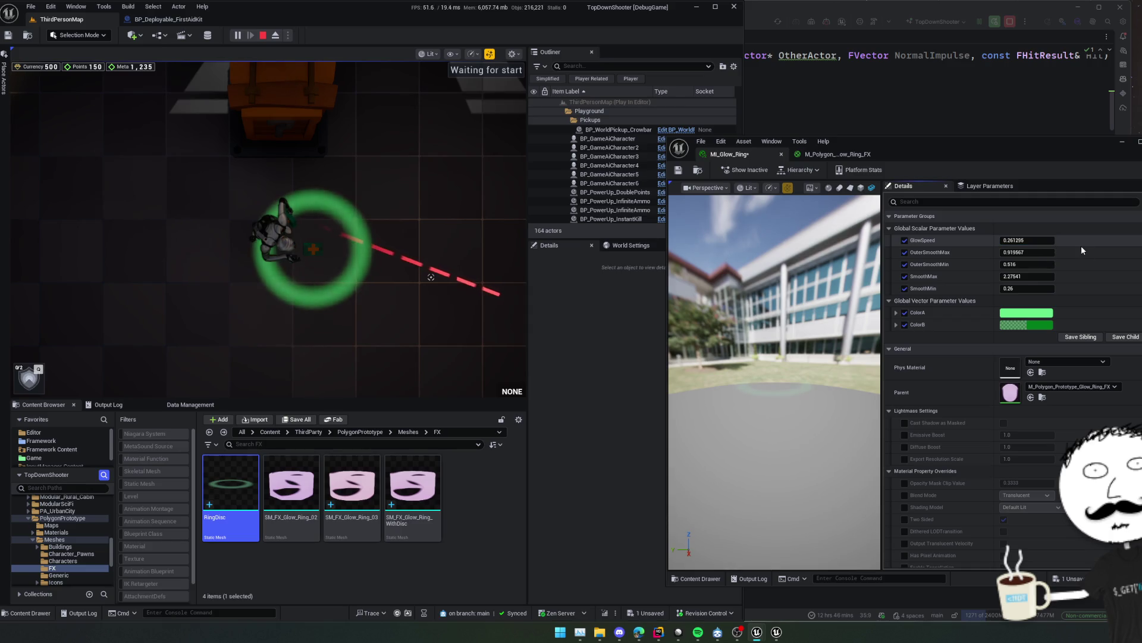
# Expand ColorA and ColorB, boost ColorA's green to about 2110, and open viewport scalability options.
pyautogui.click(896, 324)
pyautogui.click(897, 312)
pyautogui.scroll(-1, 1011, 333)
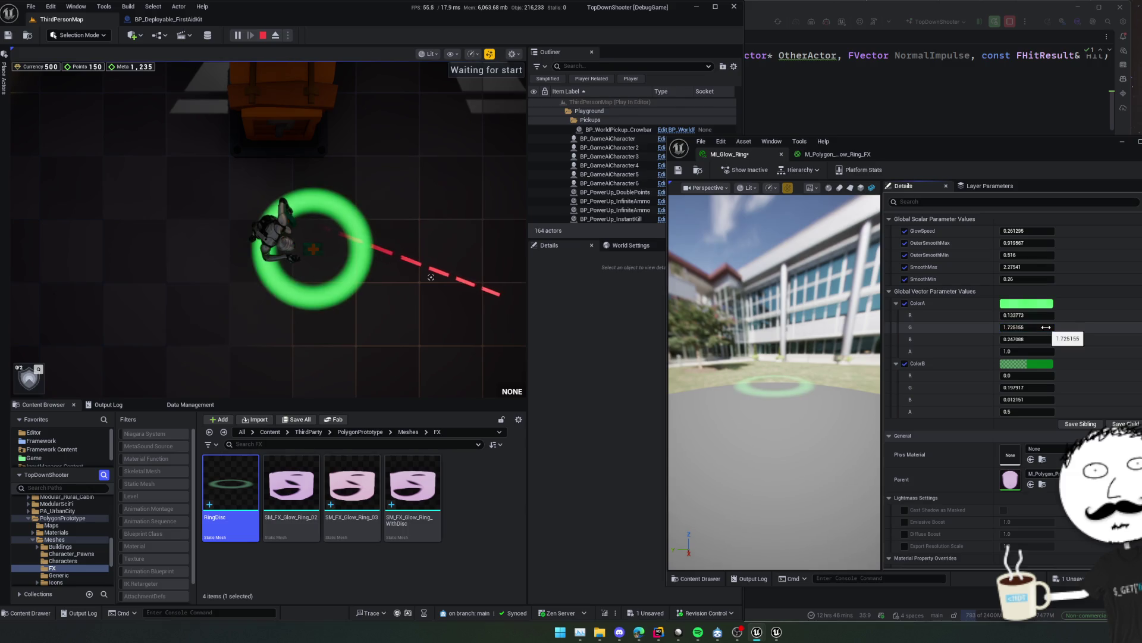
pyautogui.moveTo(1051, 327)
pyautogui.mouseDown()
pyautogui.moveTo(1075, 330)
pyautogui.moveTo(1036, 320)
pyautogui.moveTo(1119, 327)
pyautogui.moveTo(1045, 329)
pyautogui.mouseUp()
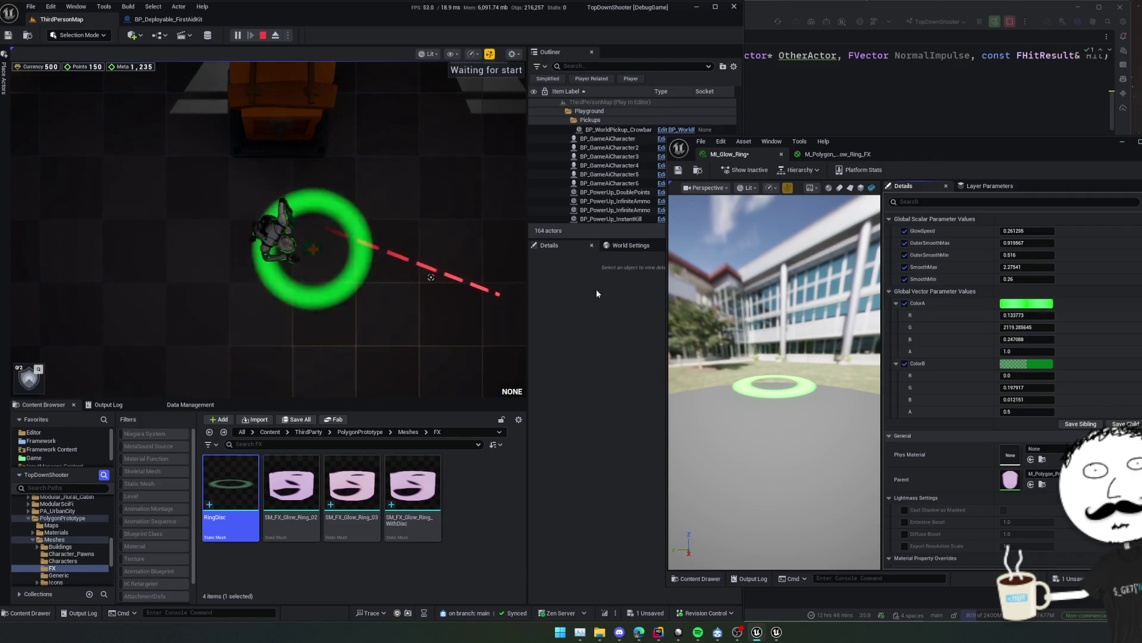
pyautogui.click(472, 53)
pyautogui.moveTo(528, 91)
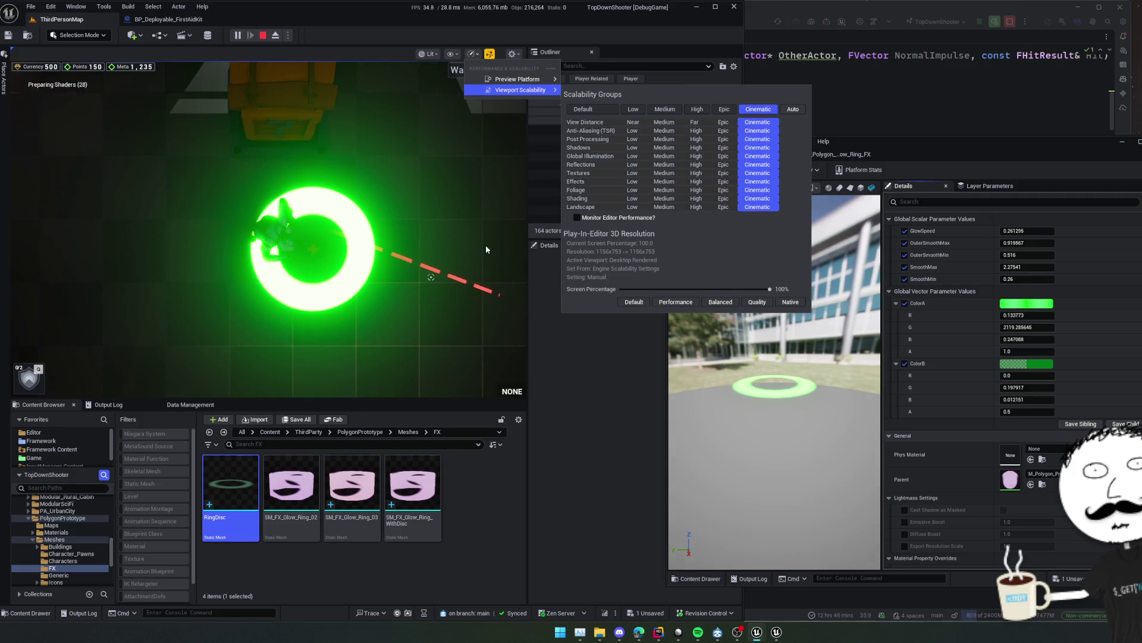
# Run the character onto the ring in third-person view, then push ColorA green to about 16440.
pyautogui.click(403, 249)
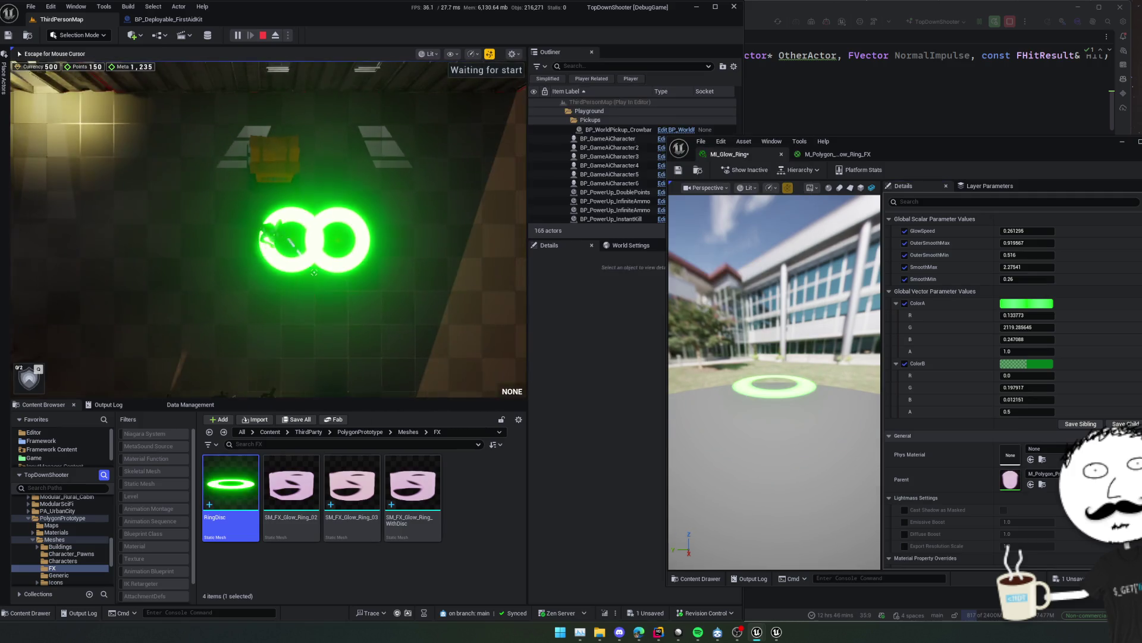
pyautogui.press('v')
pyautogui.press('w')
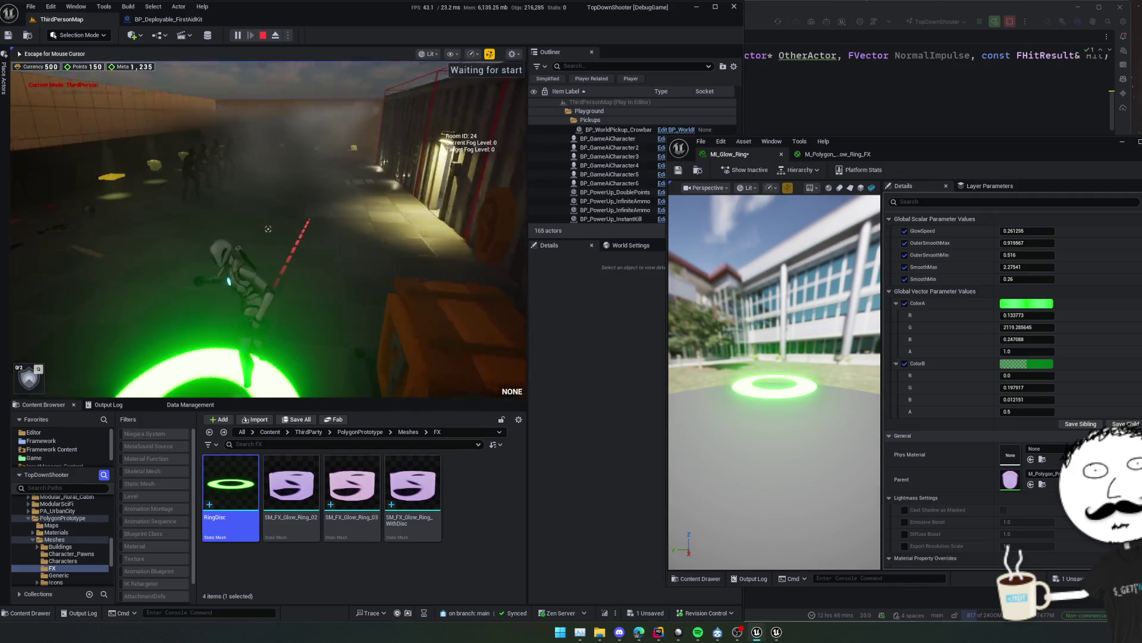
pyautogui.press('w')
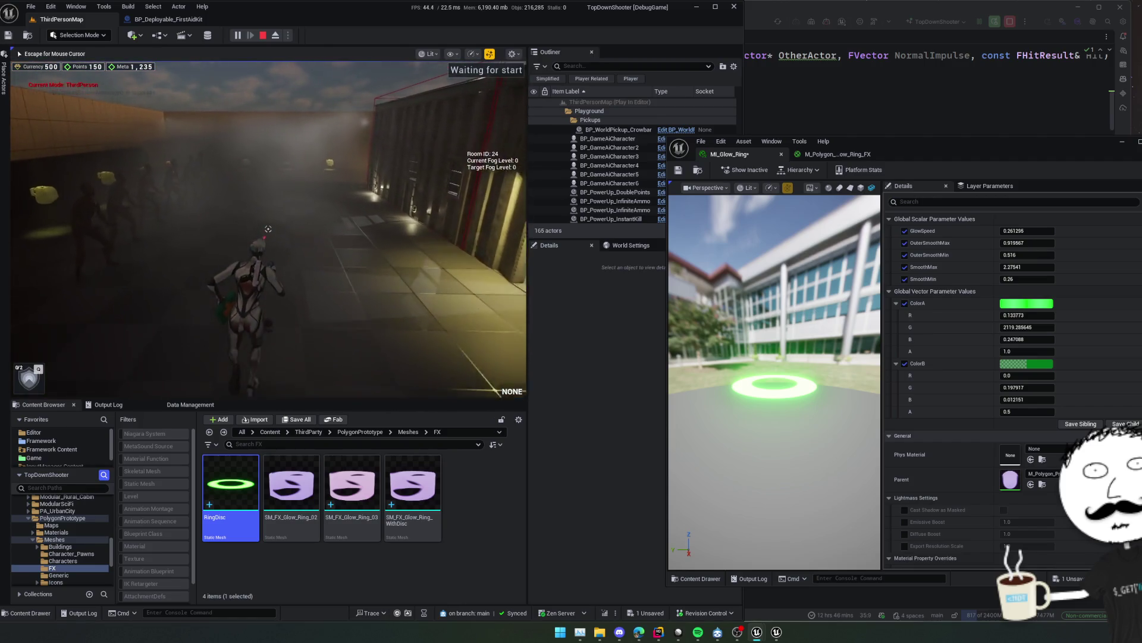
pyautogui.press('w')
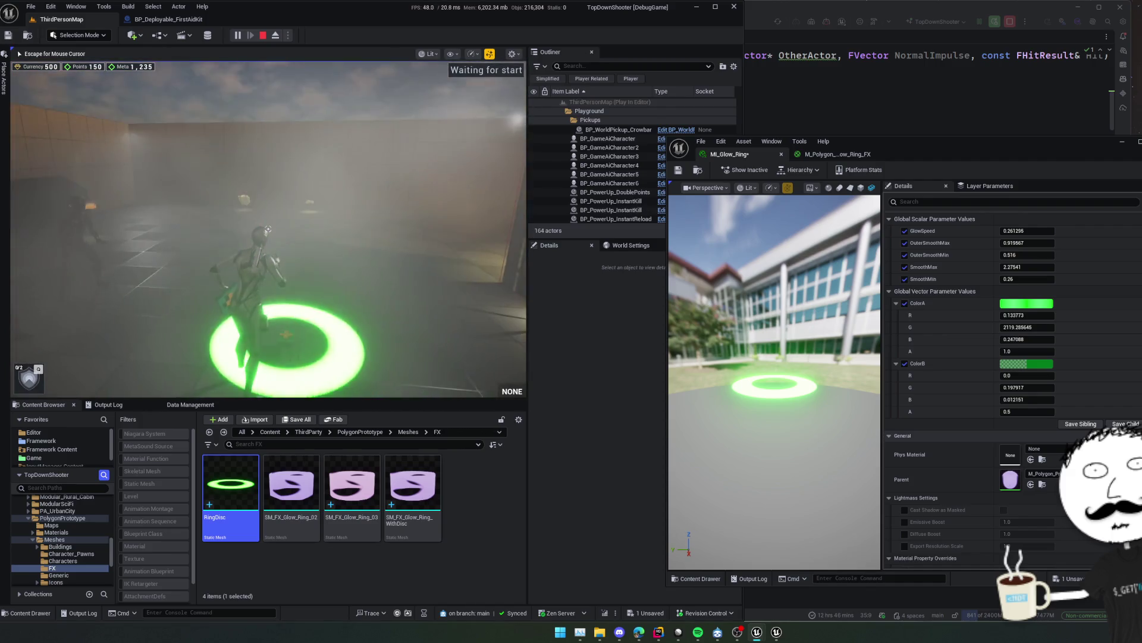
pyautogui.press('super')
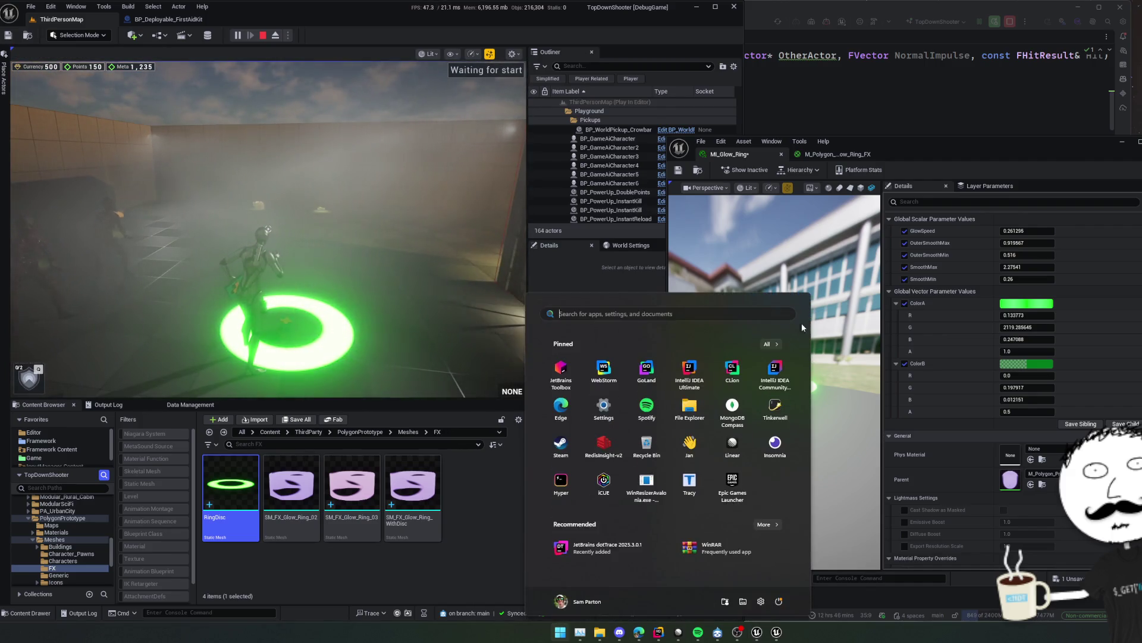
pyautogui.moveTo(1011, 326); pyautogui.dragTo(959, 324)
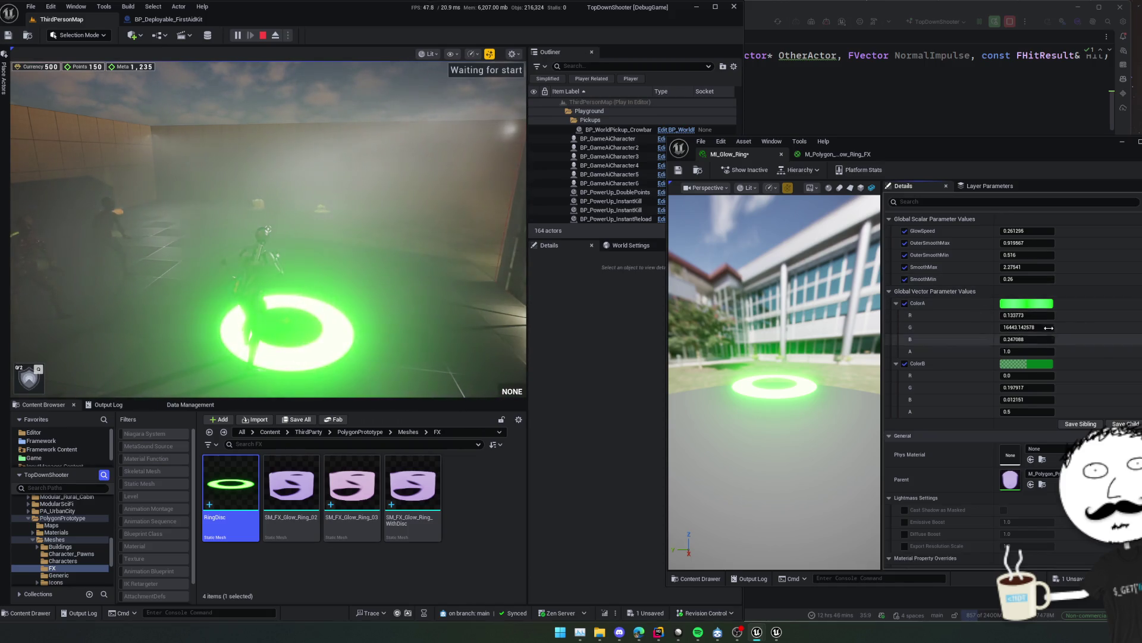
# Lower ColorA's green to 3.0 and set ColorB's alpha to 0.2.
pyautogui.moveTo(1017, 327)
pyautogui.mouseDown()
pyautogui.moveTo(982, 326)
pyautogui.moveTo(1044, 330)
pyautogui.mouseUp()
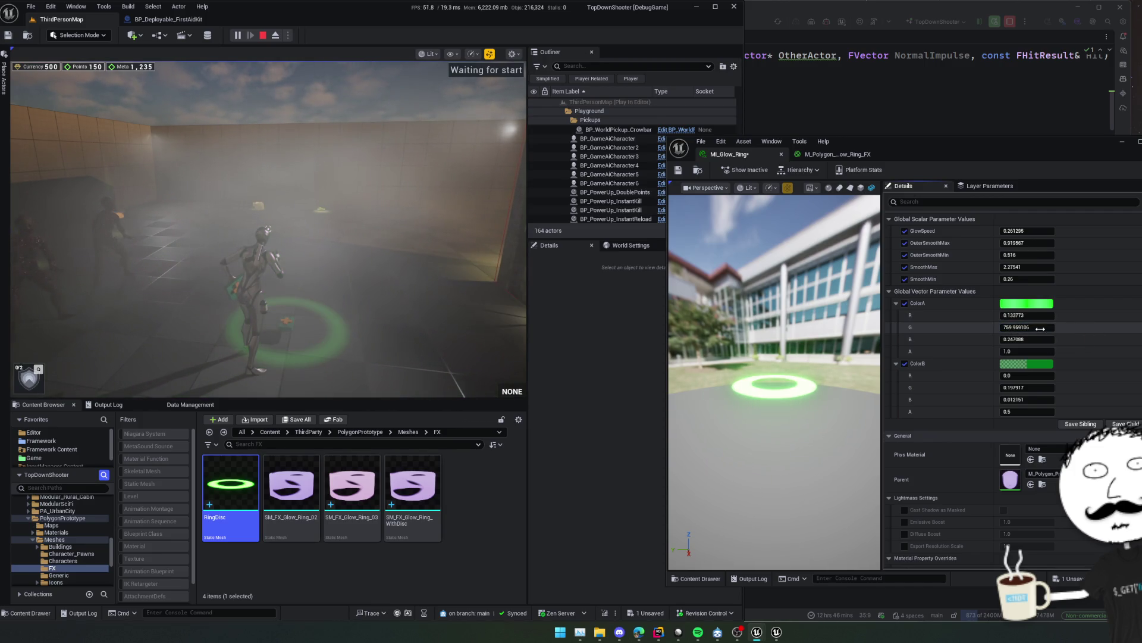
pyautogui.moveTo(1043, 329); pyautogui.dragTo(1041, 329)
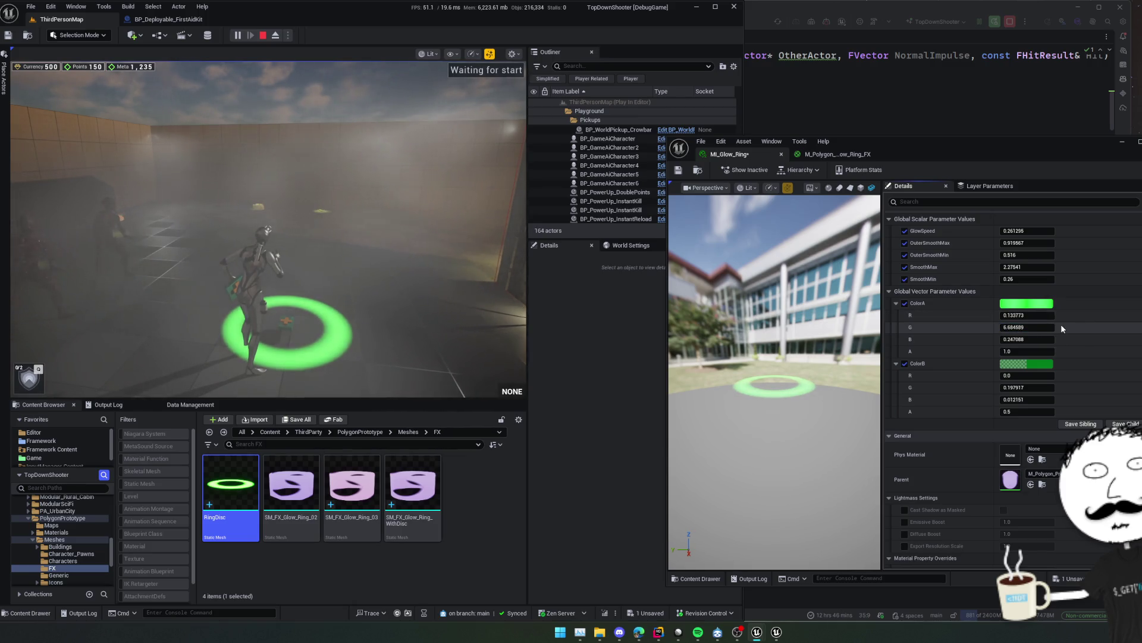
pyautogui.moveTo(1047, 327); pyautogui.dragTo(1045, 327)
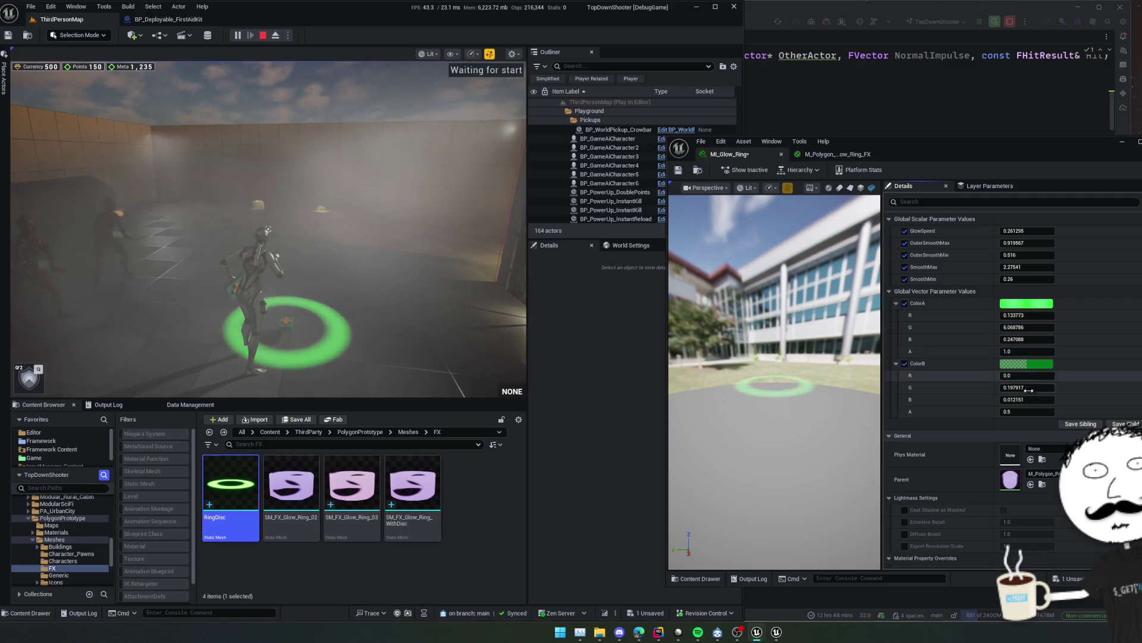
pyautogui.click(1053, 411)
pyautogui.write('0.2')
pyautogui.press('Return')
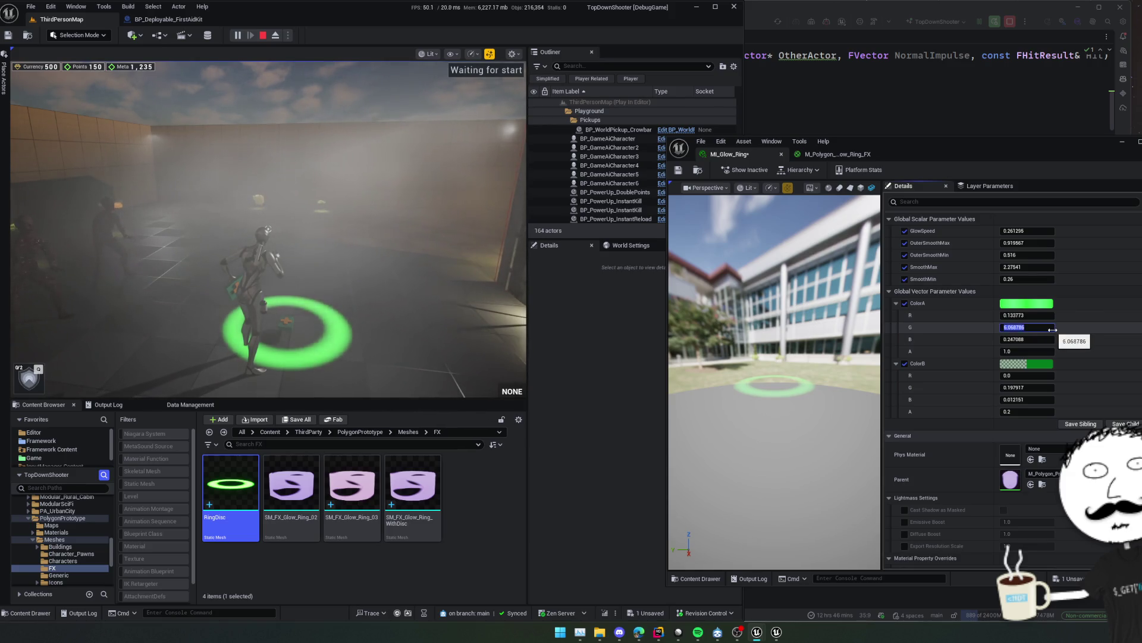
pyautogui.write('3')
pyautogui.press('Return')
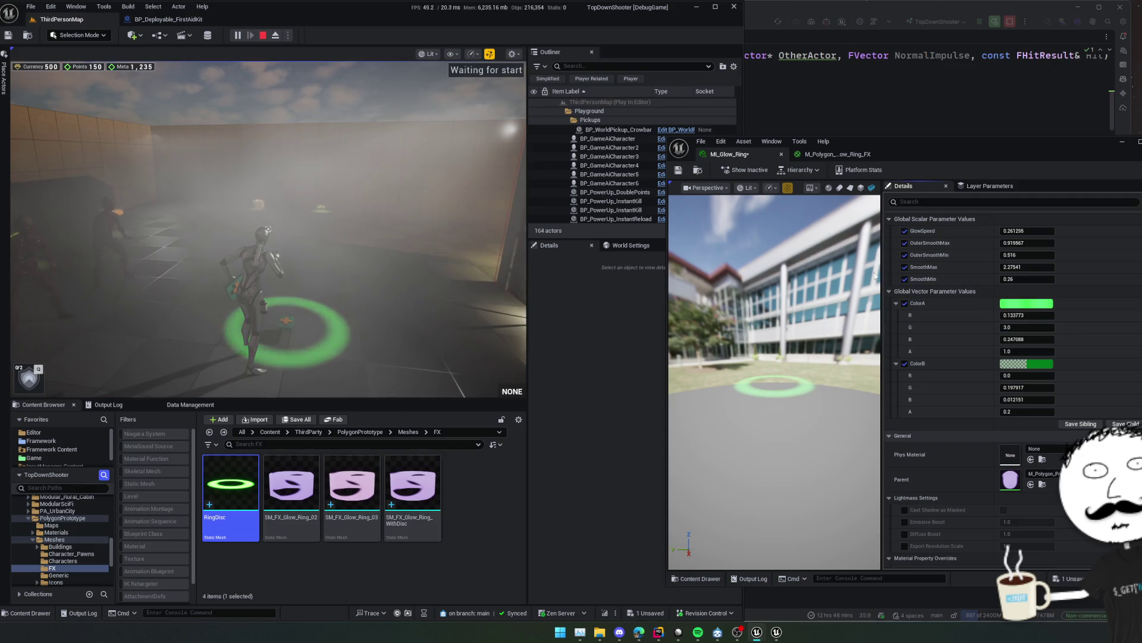
# Set ColorA's alpha to 0.7, save MI_Glow_Ring, and eject from the player.
pyautogui.hotkey('ctrl', 's')
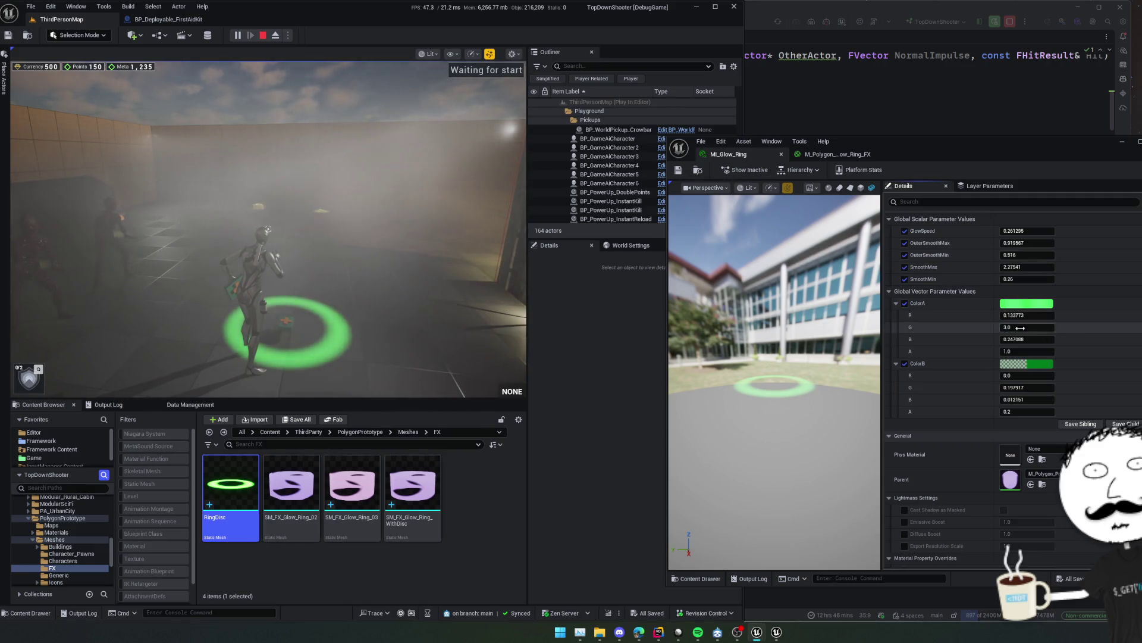
pyautogui.click(1026, 351)
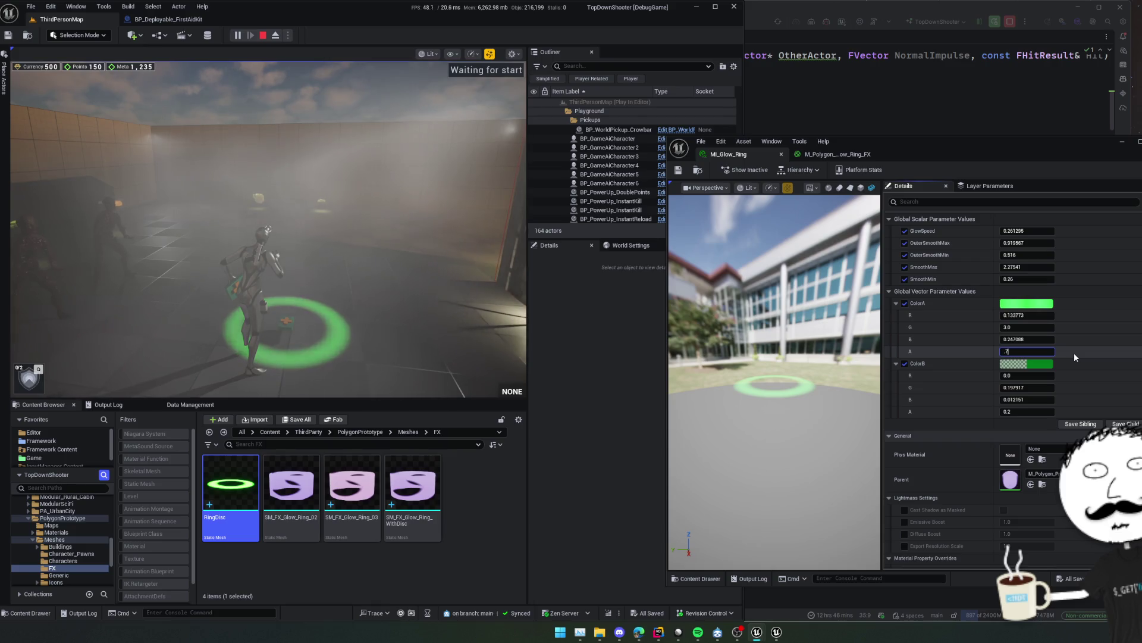
pyautogui.write('7')
pyautogui.press('Return')
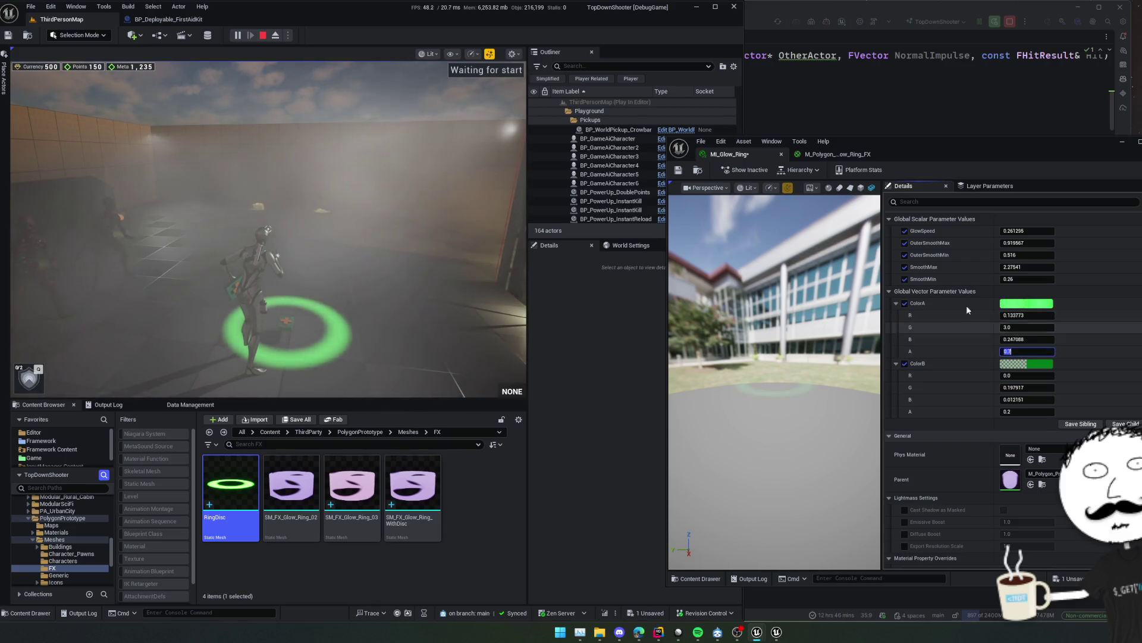
pyautogui.hotkey('ctrl', 's')
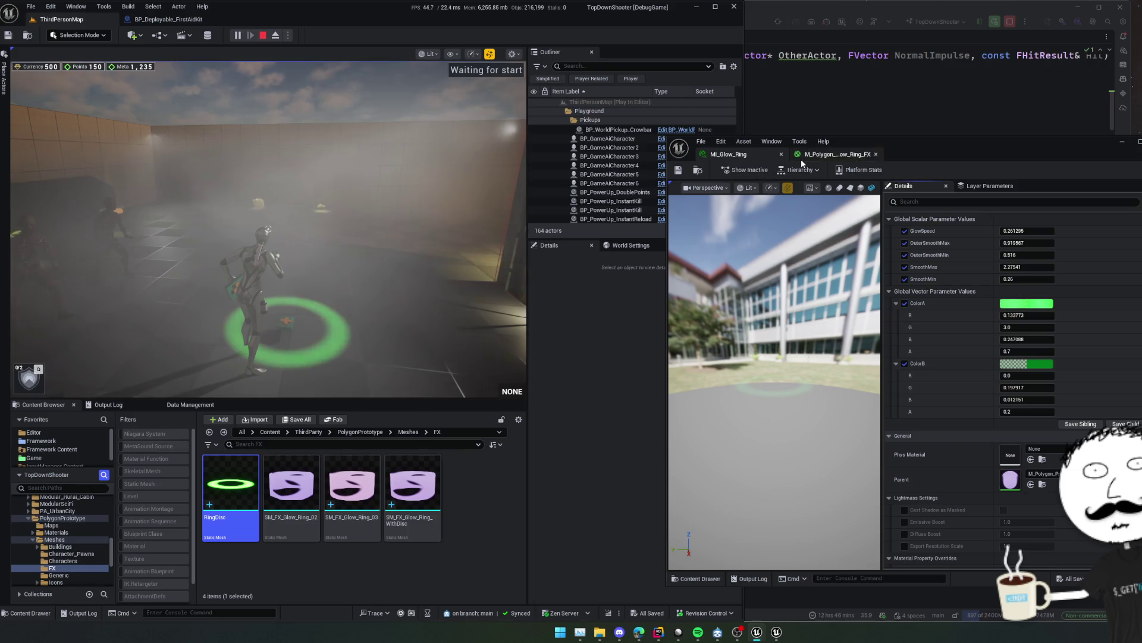
pyautogui.click(276, 35)
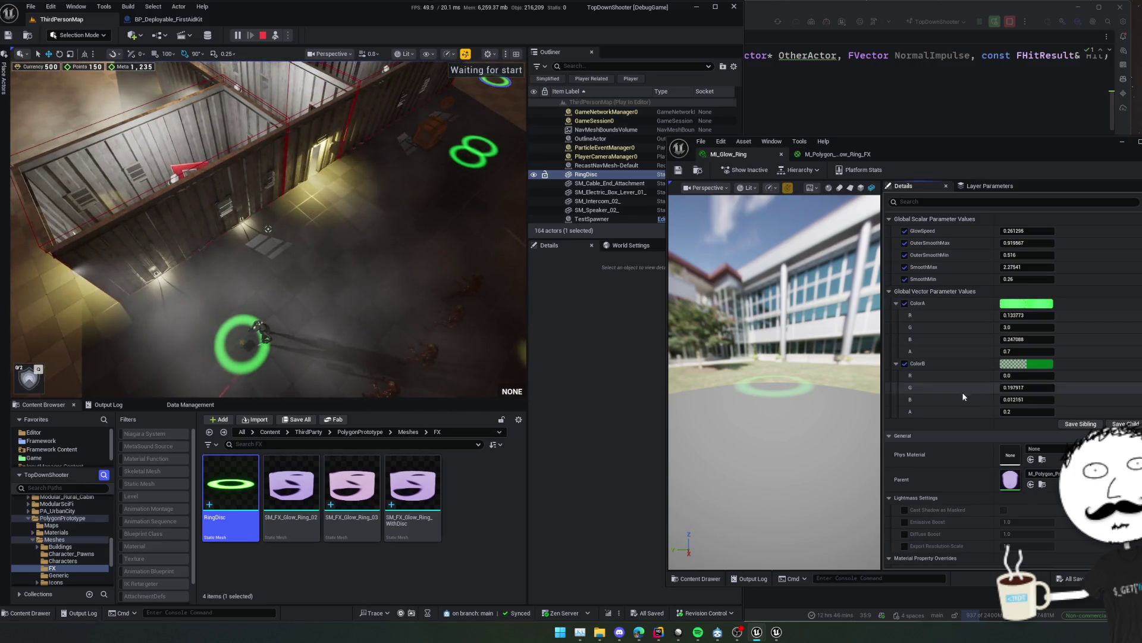
# Scrub SmoothMin to 0.196, SmoothMax 2.150199, OuterSmoothMin 0.484 and OuterSmoothMax 1.644825.
pyautogui.moveTo(1028, 288); pyautogui.dragTo(1037, 288)
pyautogui.press('BackSpace')
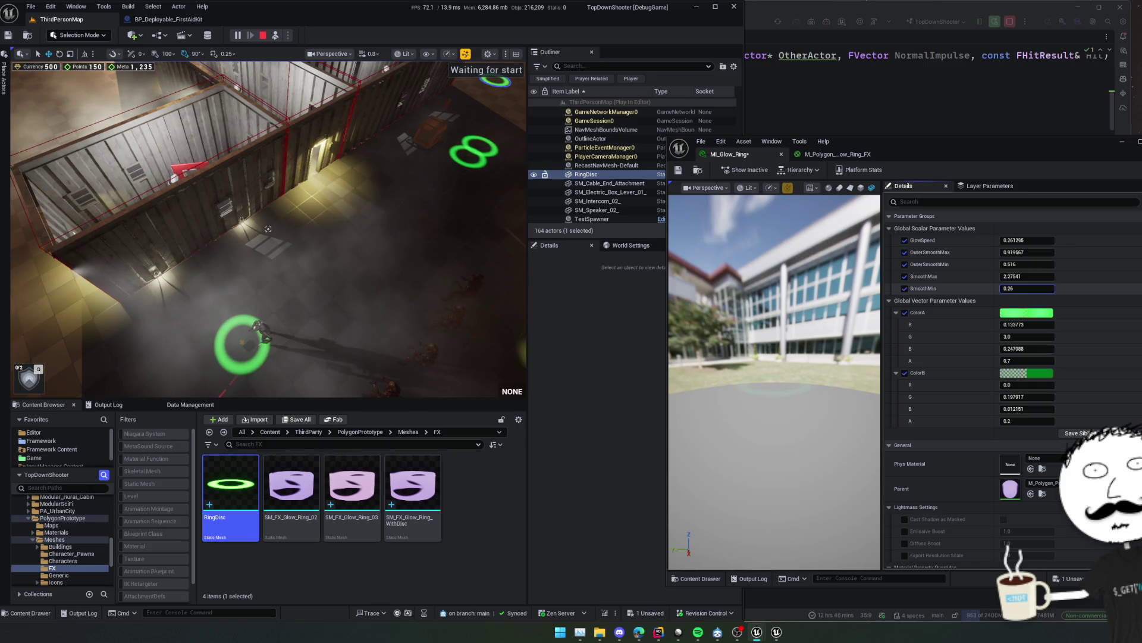
pyautogui.moveTo(1027, 276); pyautogui.dragTo(1035, 277)
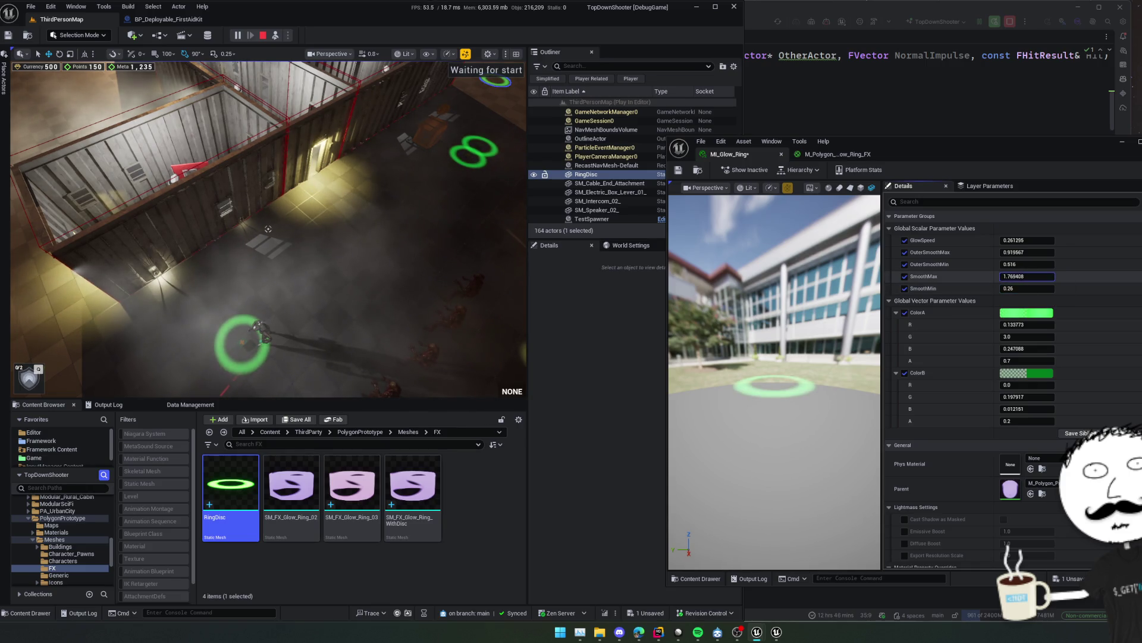
pyautogui.moveTo(1027, 277); pyautogui.dragTo(1038, 276)
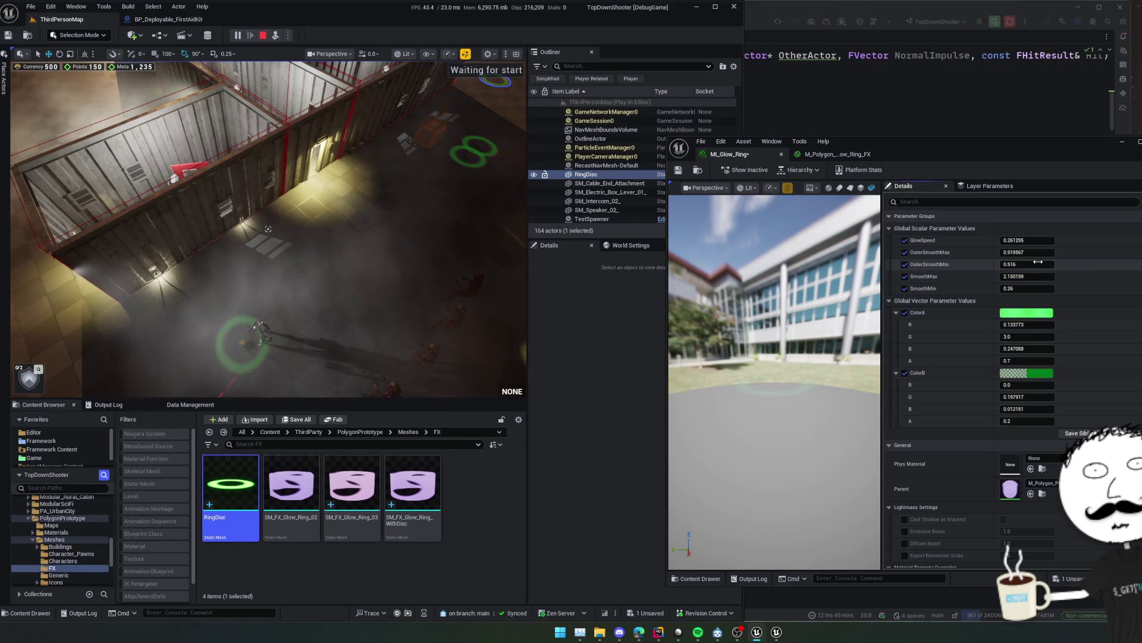
pyautogui.moveTo(1029, 265)
pyautogui.mouseDown()
pyautogui.moveTo(1042, 264)
pyautogui.moveTo(1019, 264)
pyautogui.mouseUp()
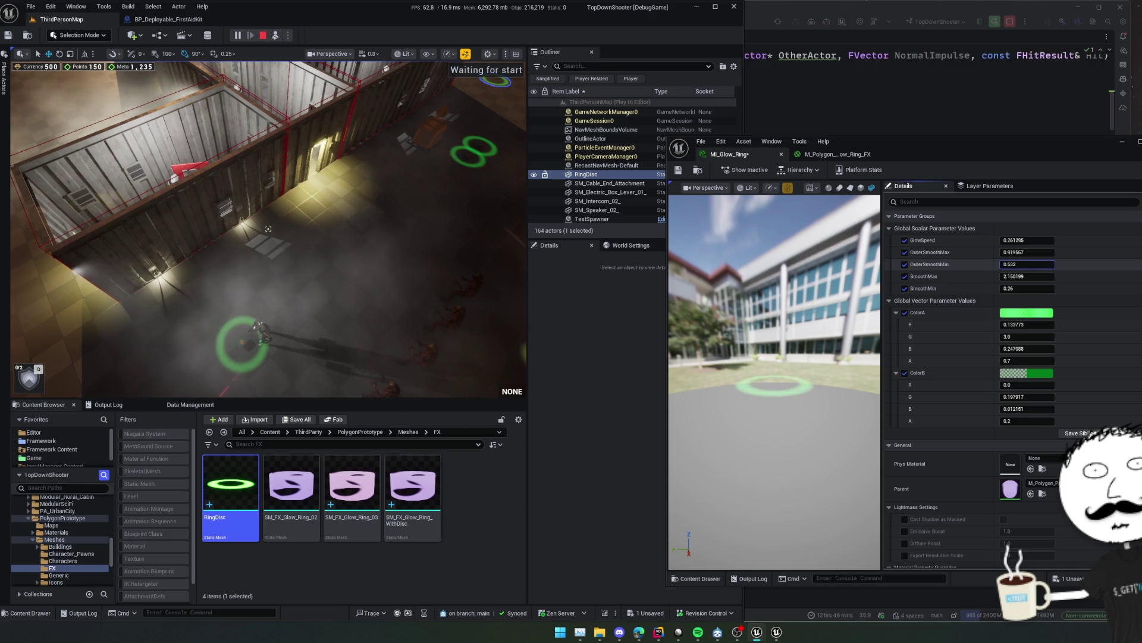
pyautogui.moveTo(1028, 252)
pyautogui.mouseDown()
pyautogui.moveTo(1065, 252)
pyautogui.moveTo(1005, 252)
pyautogui.mouseUp()
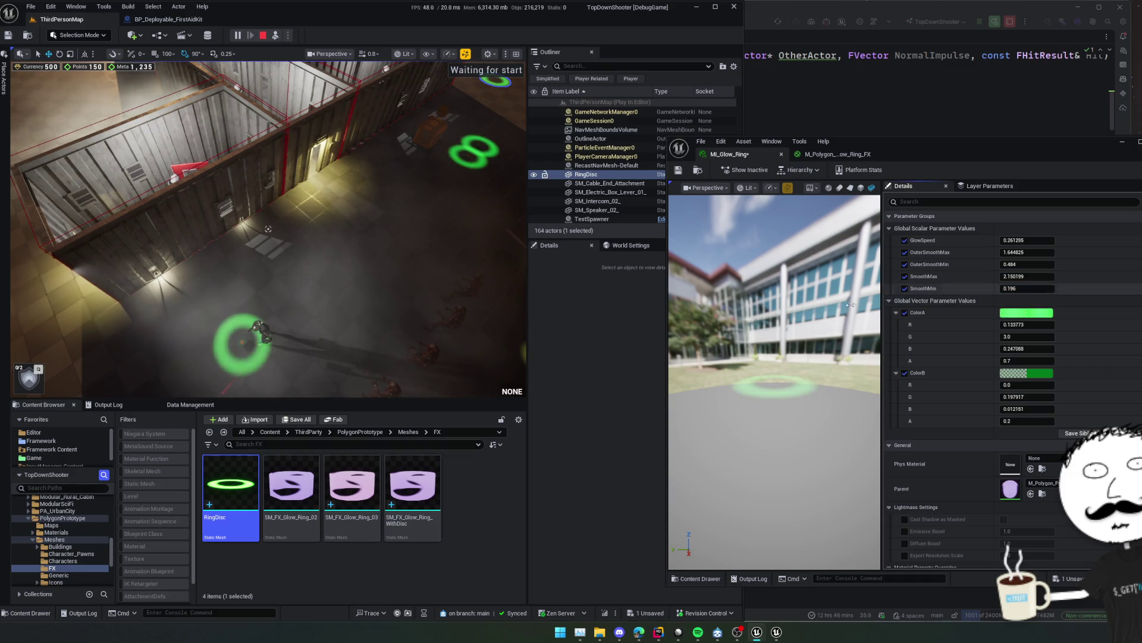
# Save MI_Glow_Ring, stop the play session, and set viewport scalability to Medium.
pyautogui.click(679, 170)
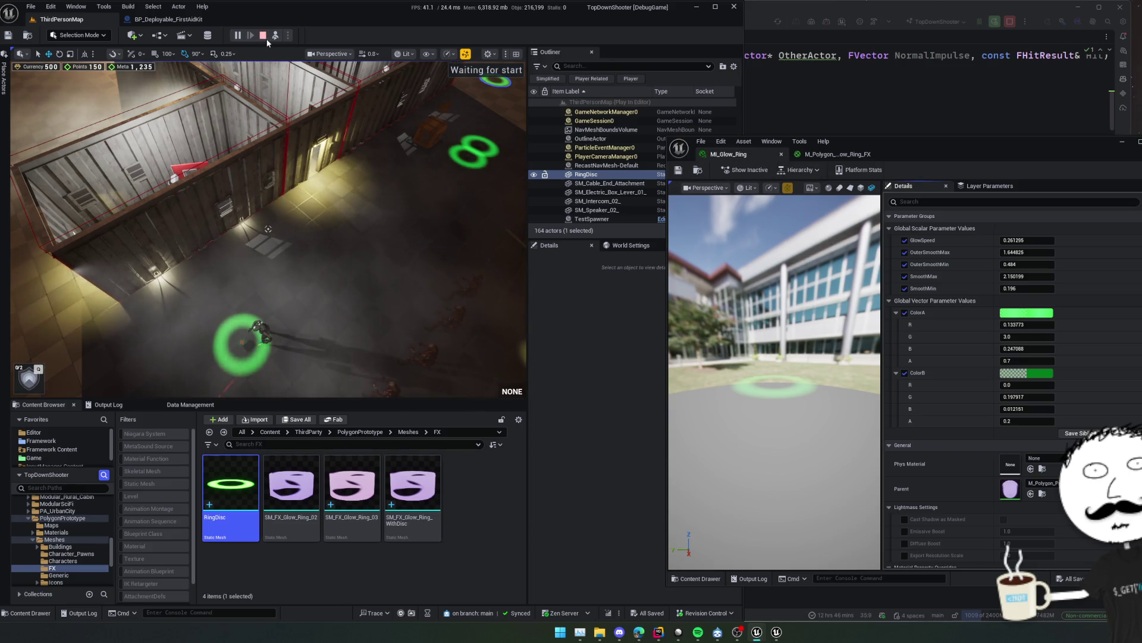
pyautogui.press('Escape')
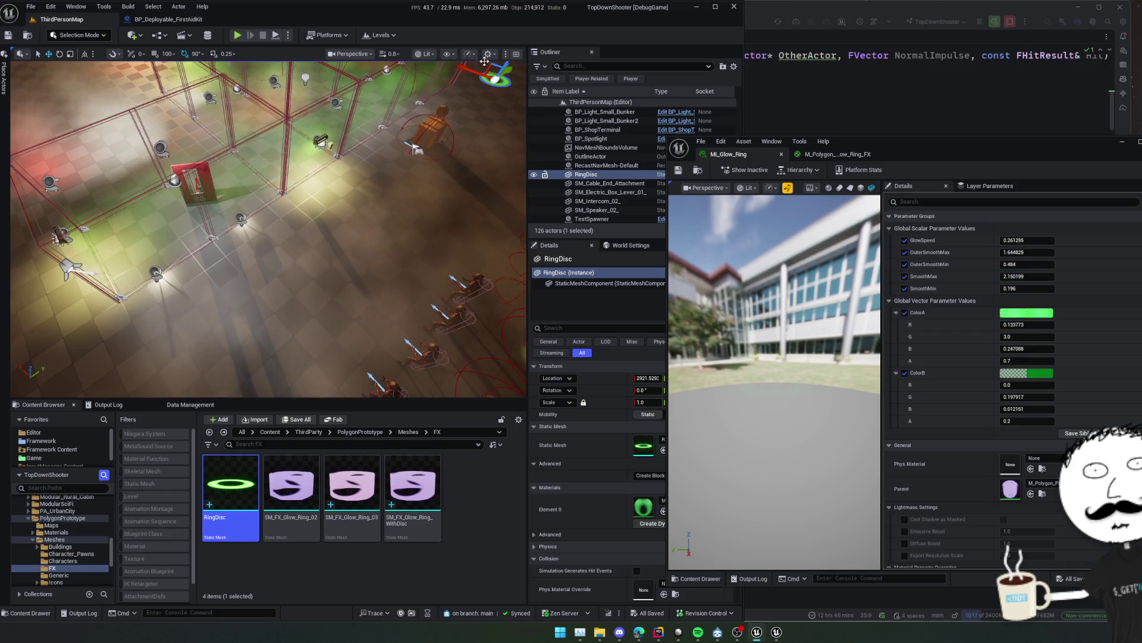
pyautogui.click(471, 53)
pyautogui.moveTo(532, 95)
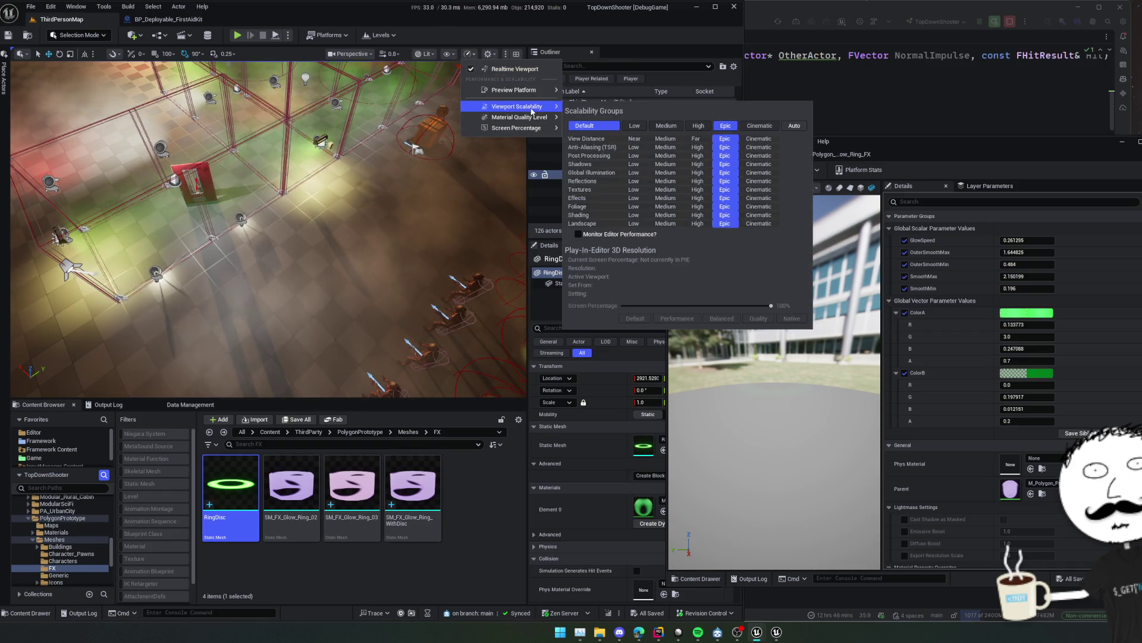
pyautogui.click(666, 125)
# Frame RingDisc in the viewport and close the ring material editor.
pyautogui.click(486, 198)
pyautogui.moveTo(486, 199); pyautogui.dragTo(464, 149)
pyautogui.press('f')
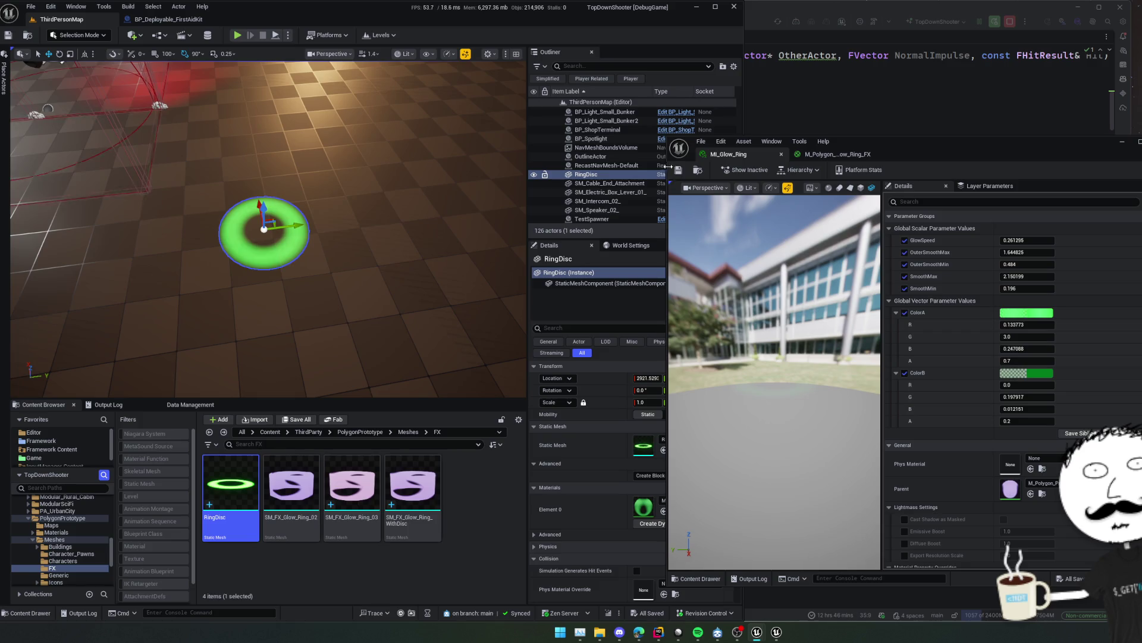
pyautogui.click(729, 156)
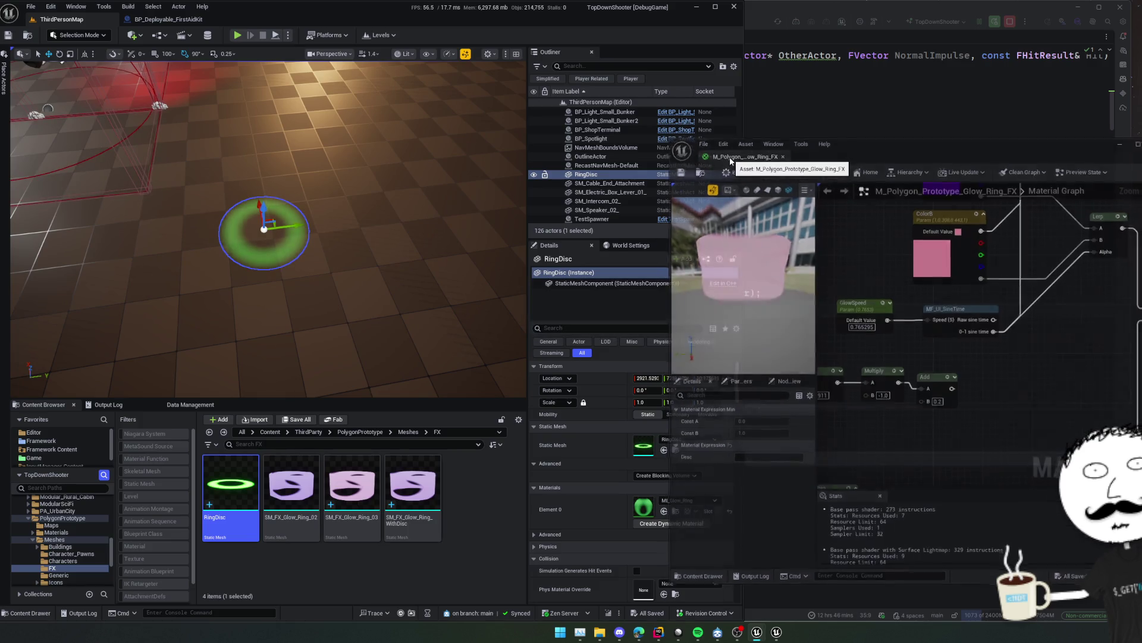
pyautogui.click(782, 154)
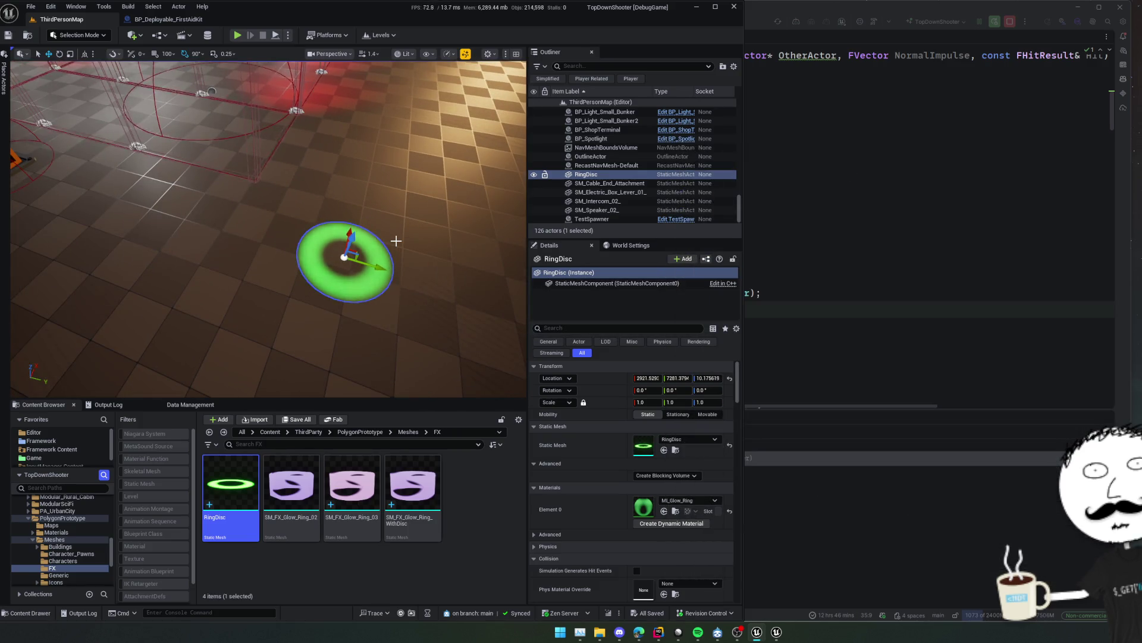